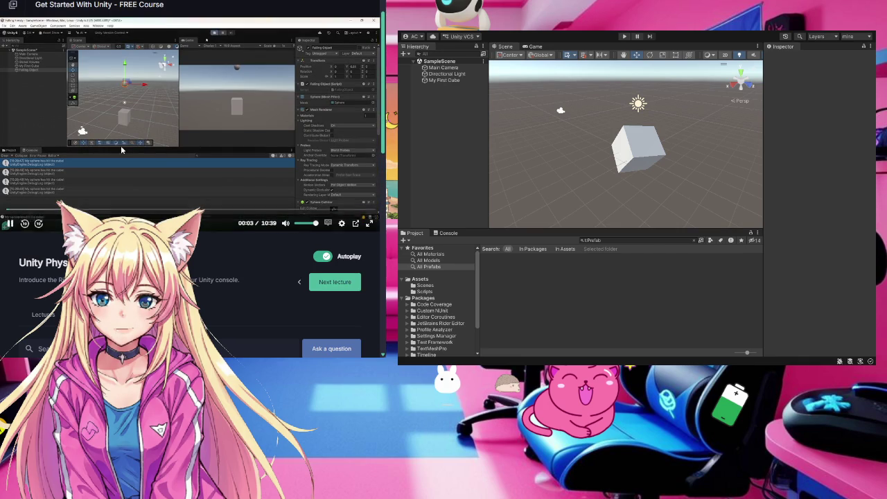
Step: Pause the lecture and open HelloWorld.cs from the Scripts folder to view its code
left_click(120, 149)
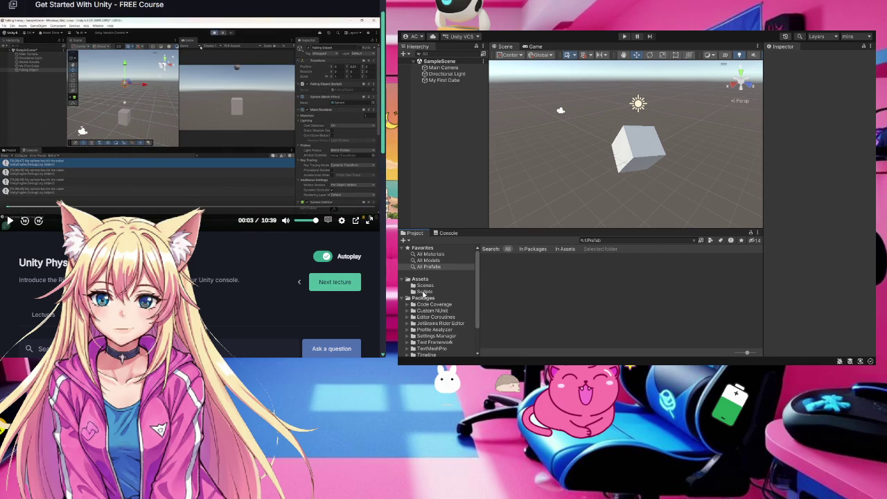
left_click(425, 292)
left_click(496, 271)
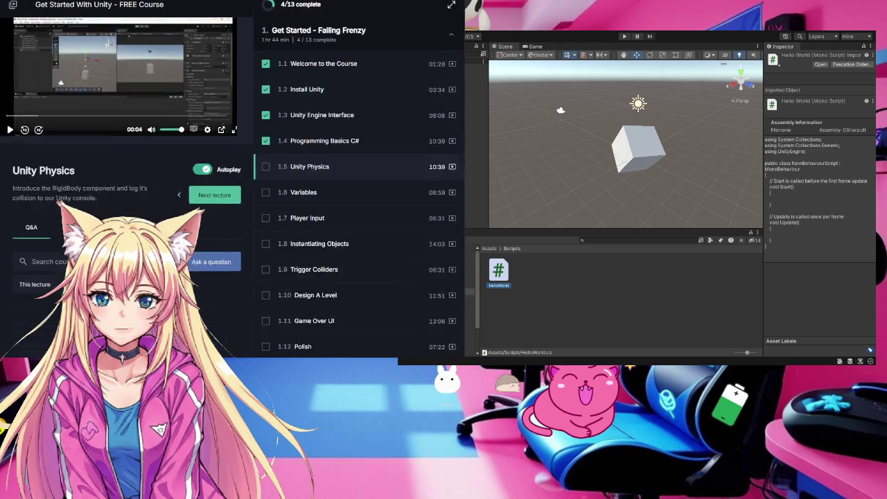
Step: Play lecture 1.4 Programming Basics C# from about 08:29 and narrow the course window
left_click(408, 142)
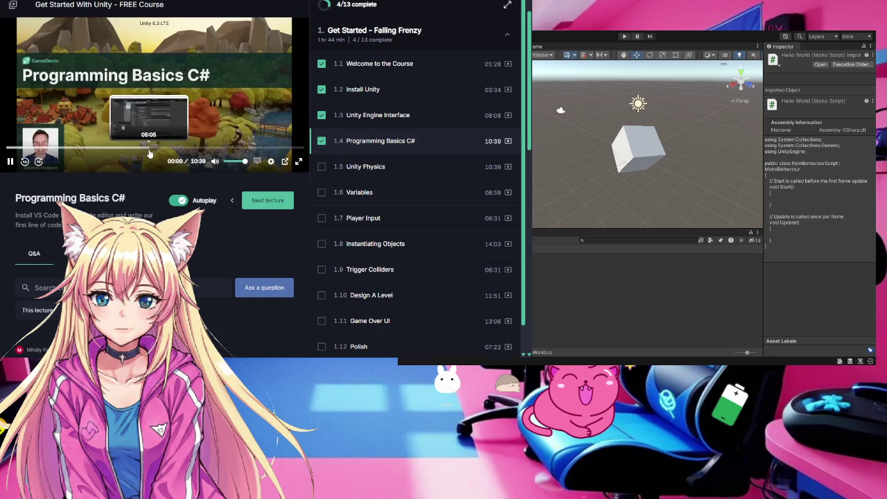
left_click(242, 148)
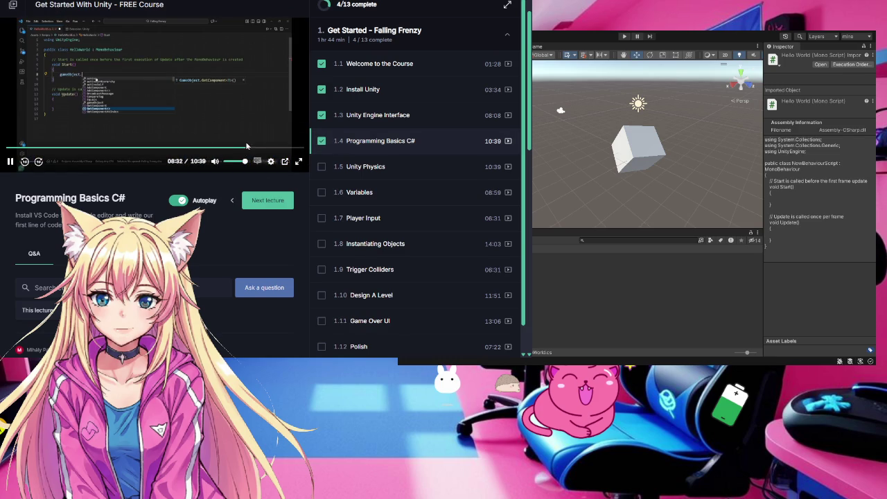
left_click(201, 116)
left_click(150, 124)
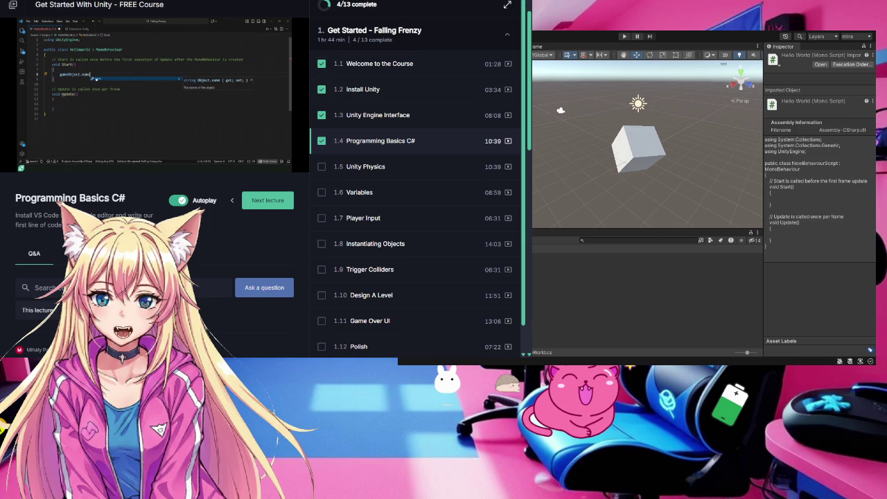
left_click_drag(524, 180, 388, 181)
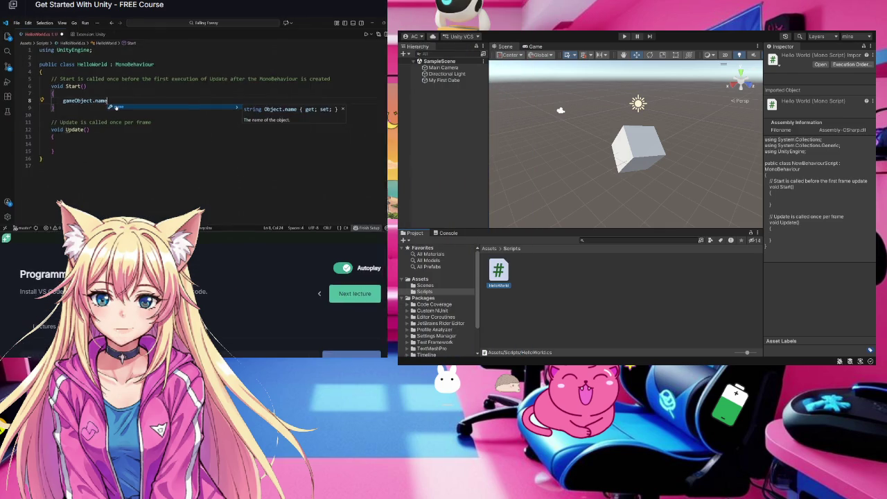
Step: Resize the course window narrower so the lecture sidebar hides and the video enlarges
mouse_move(389, 146)
left_mouse_down()
mouse_move(337, 146)
mouse_move(508, 160)
left_mouse_up()
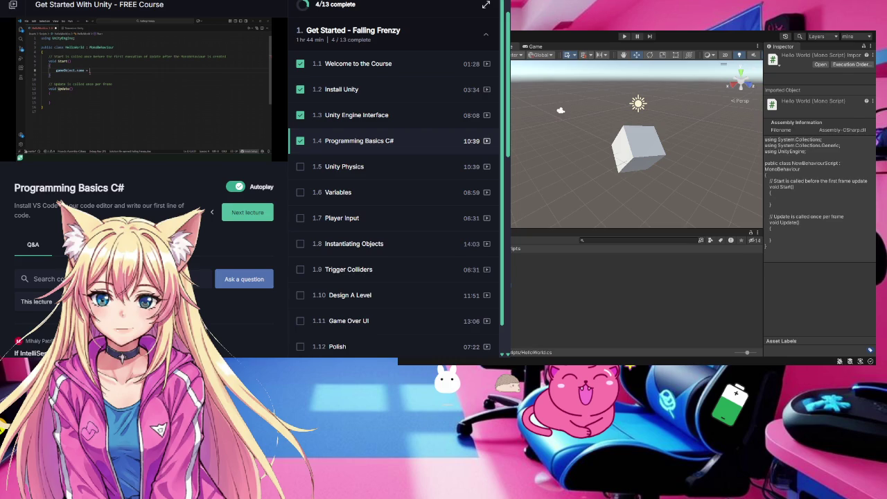
mouse_move(510, 159)
left_mouse_down()
mouse_move(402, 160)
mouse_move(528, 177)
left_mouse_up()
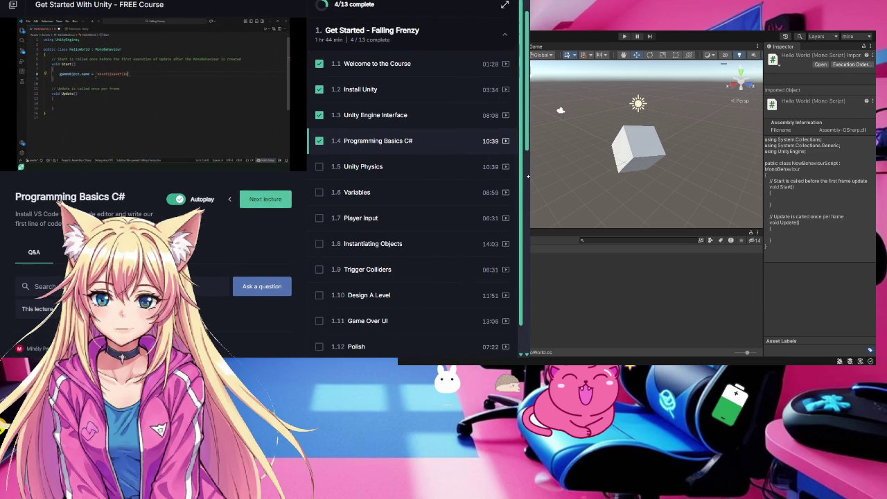
mouse_move(229, 147)
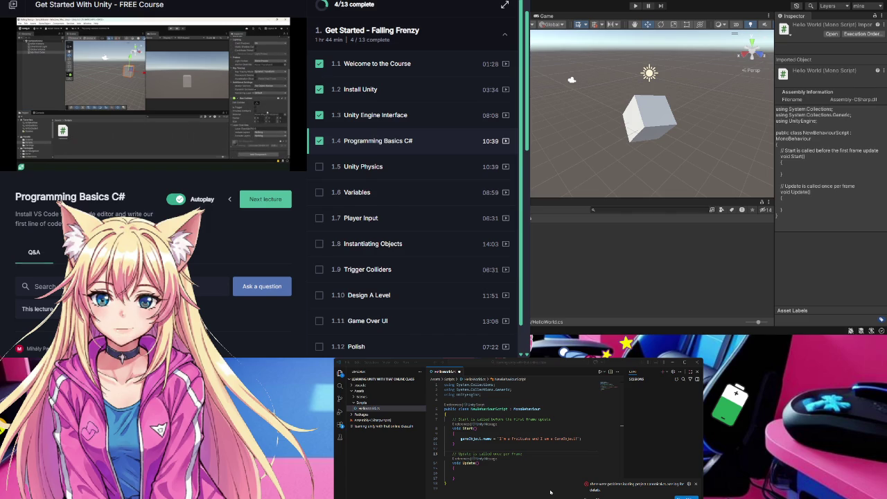
Step: Widen the Unity editor, bring the HelloWorld code editor forward, and clear the Project selection
left_click_drag(519, 186, 335, 161)
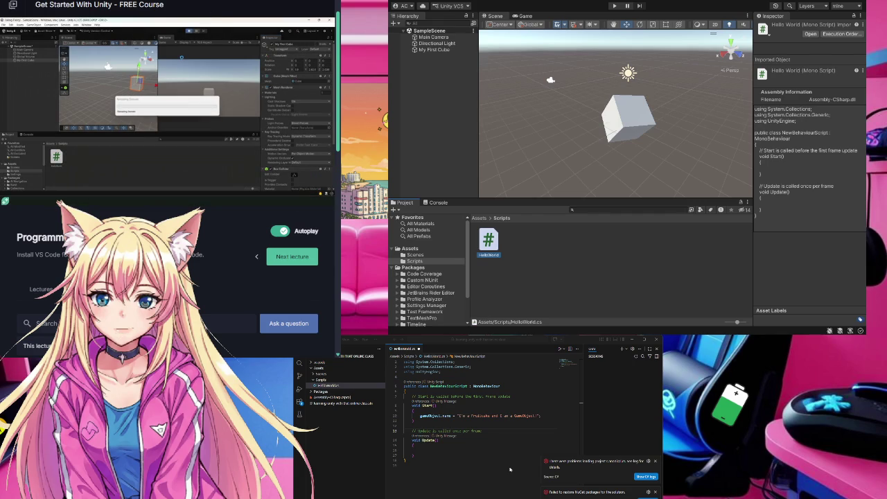
mouse_move(42, 204)
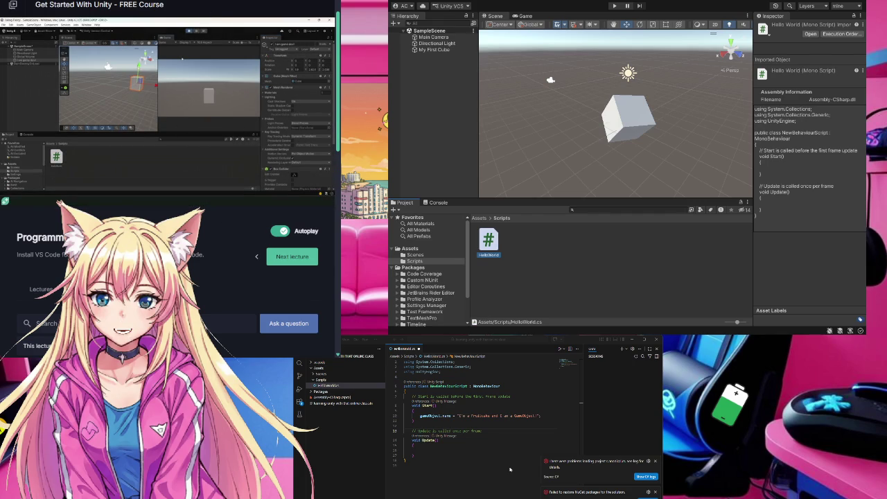
left_click(511, 470)
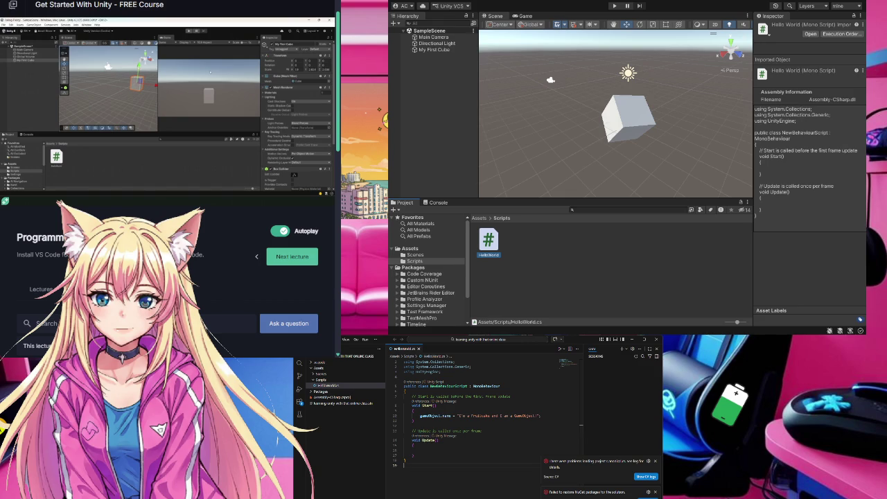
left_click(626, 277)
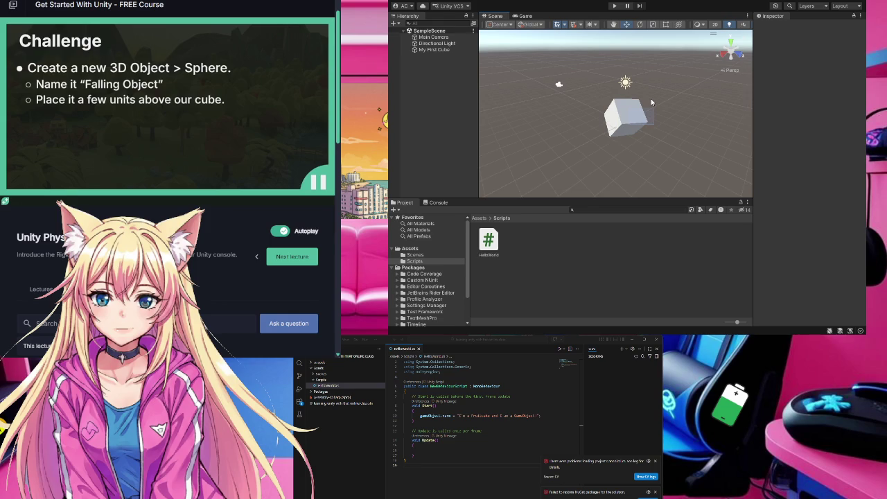
Step: Name the new sphere 'Falling Object'
mouse_move(651, 98)
left_mouse_down()
mouse_move(641, 111)
mouse_move(659, 124)
mouse_move(634, 129)
left_mouse_up()
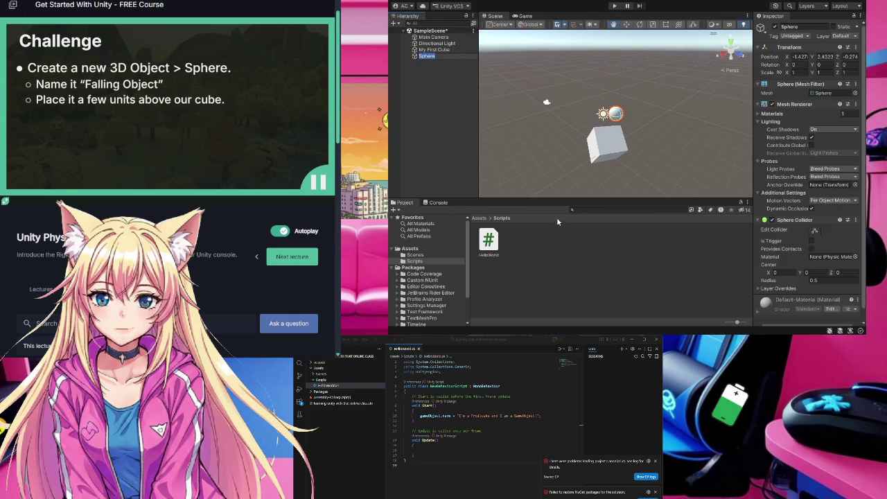
type("Fall")
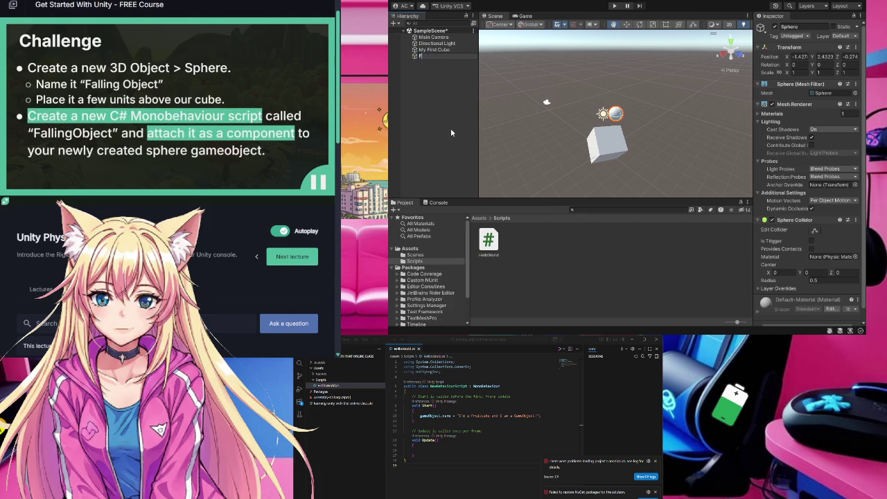
key("BackSpace")
type("ling")
type(" Object")
left_click(581, 287)
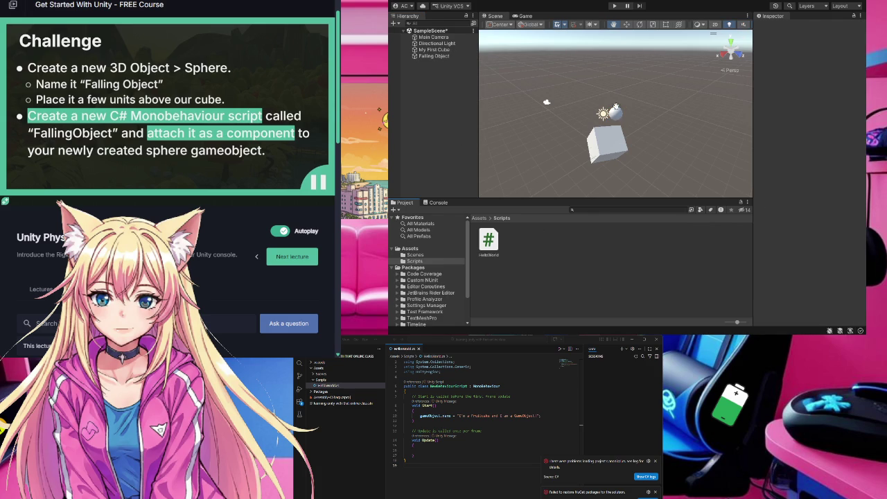
Step: Raise the Falling Object sphere to Y 4.37 above the cube, back in the Scripts folder
left_click_drag(617, 111, 621, 115)
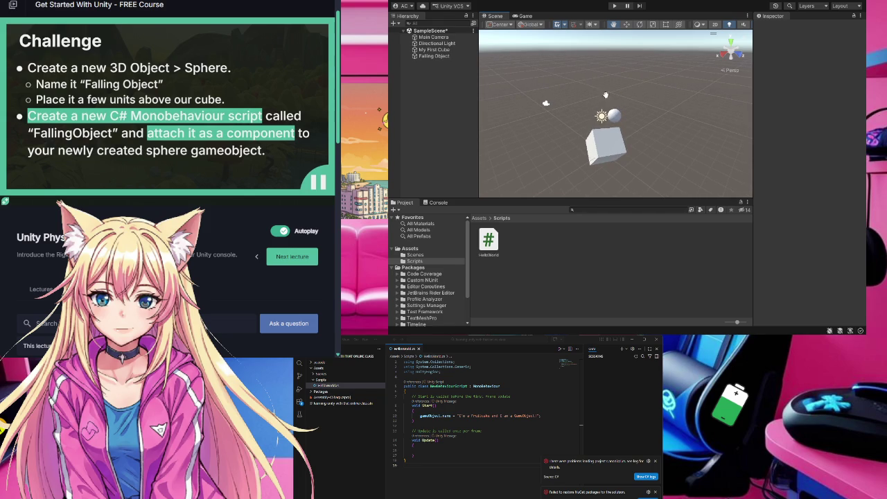
left_click(627, 25)
left_click(615, 117)
left_click_drag(614, 97, 615, 71)
left_click(582, 249)
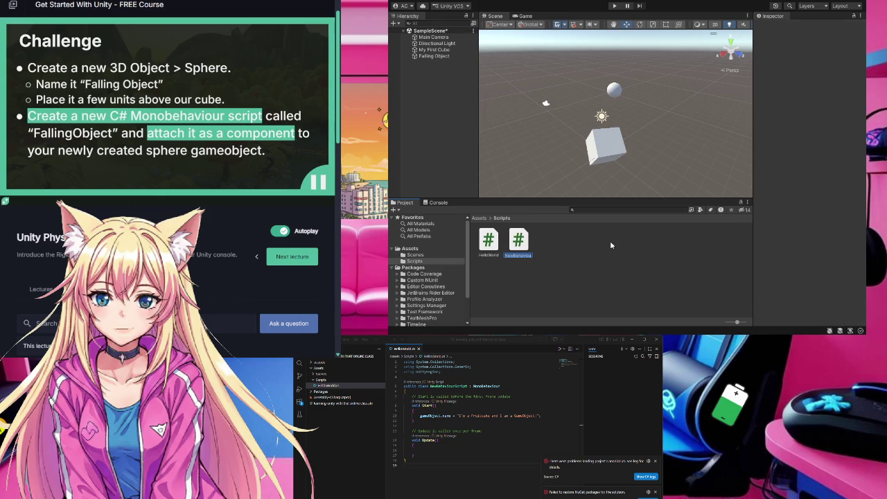
Step: Name the new script 'FallingObject'
type("FallingOb")
mouse_move(182, 141)
key("Return")
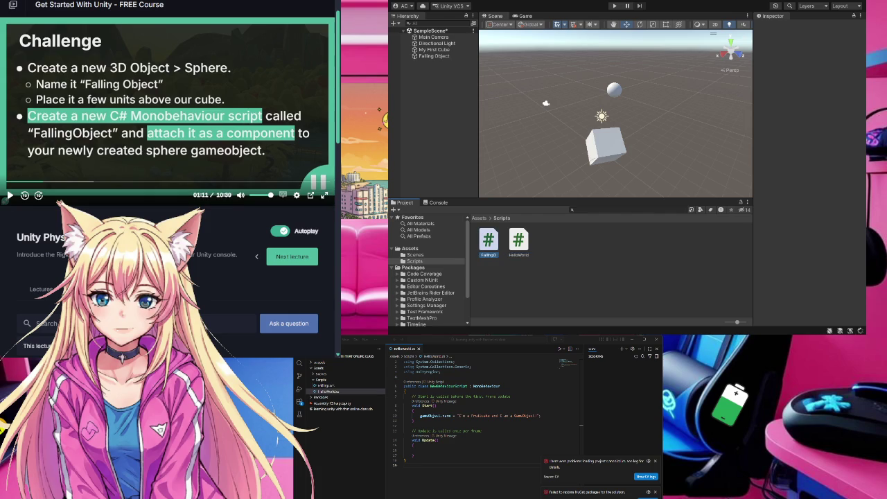
left_click(494, 255)
left_click(497, 255)
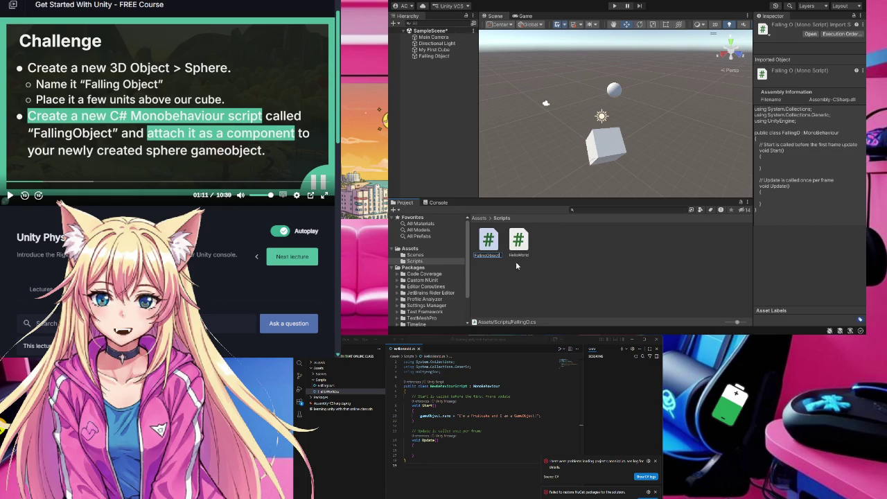
key("Return")
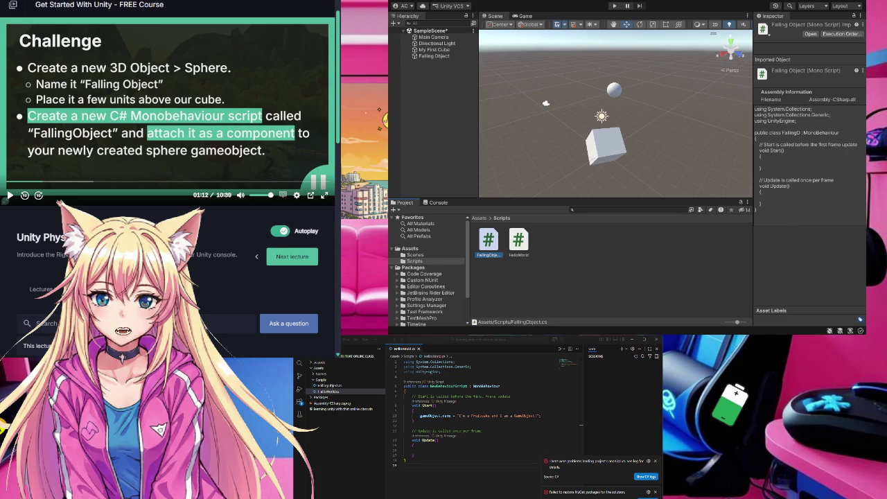
Step: Attach the FallingObject script to the Falling Object sphere and check its components
left_click(533, 283)
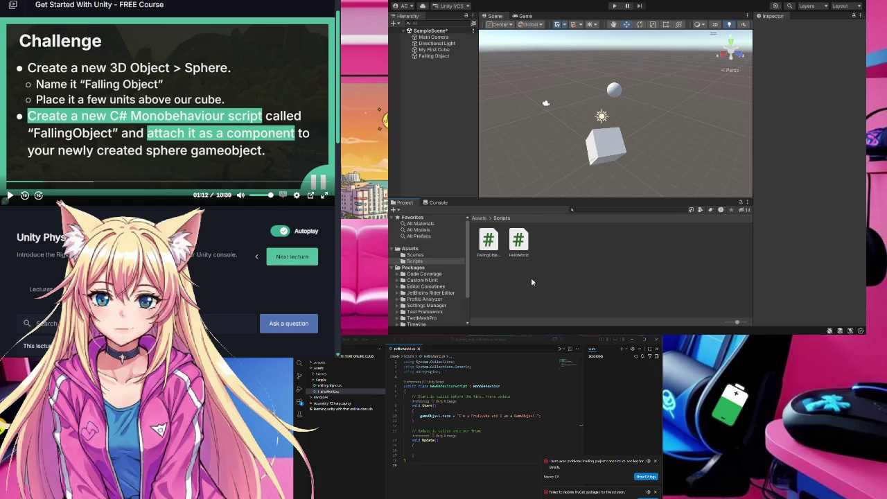
left_click_drag(489, 242, 436, 60)
left_click(436, 60)
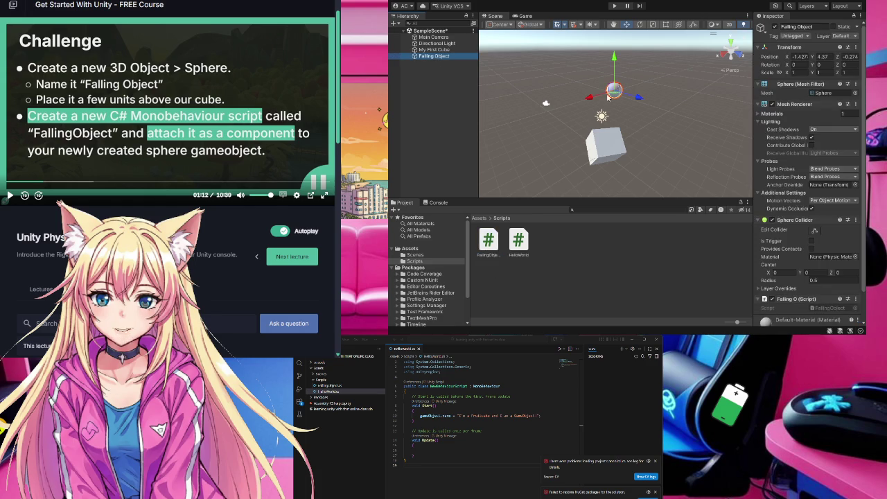
scroll(847, 119, "down", 2)
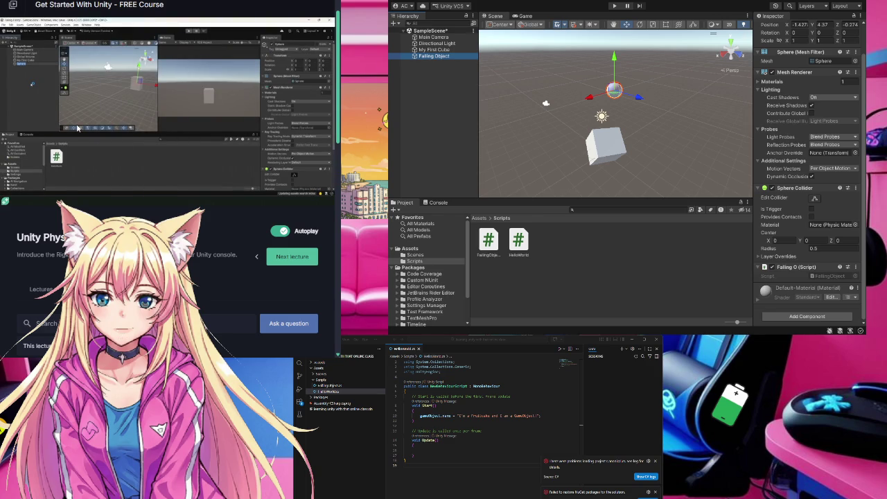
mouse_move(75, 132)
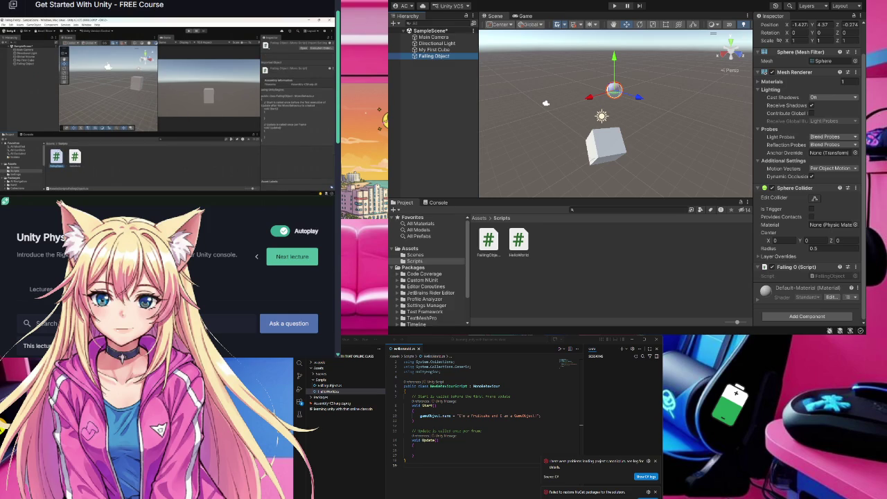
left_click(210, 102)
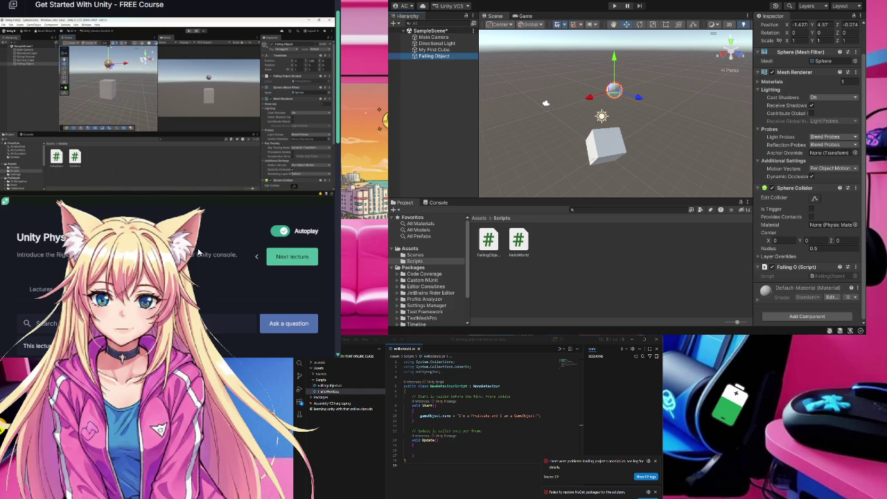
Step: Rotate My First Cube to a slight tilt of about X 1.812, Y -0.587, Z 5.102
left_click(604, 149)
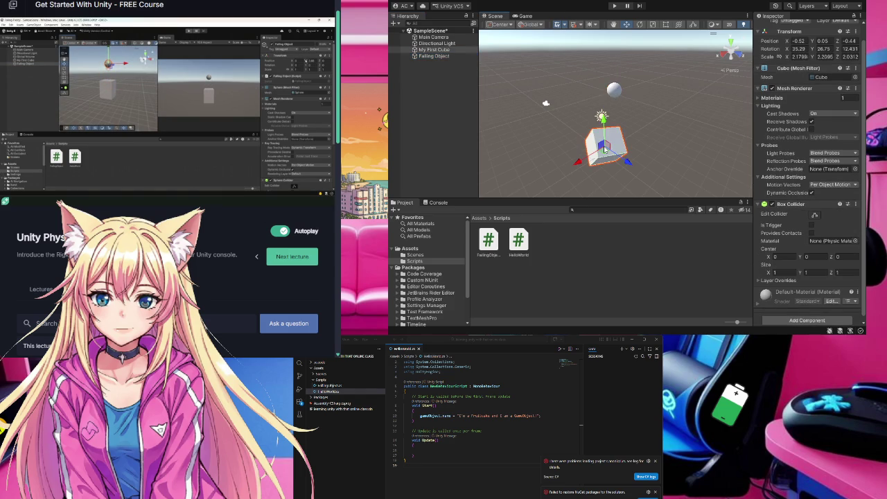
key("r")
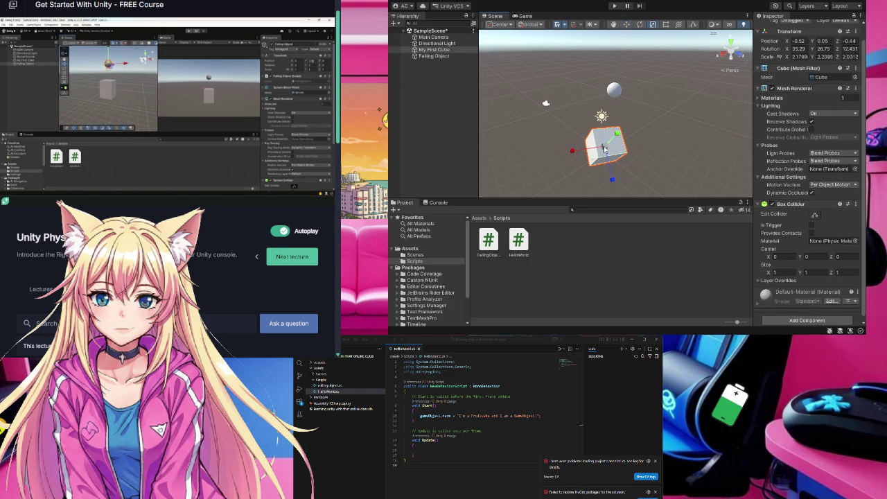
key("e")
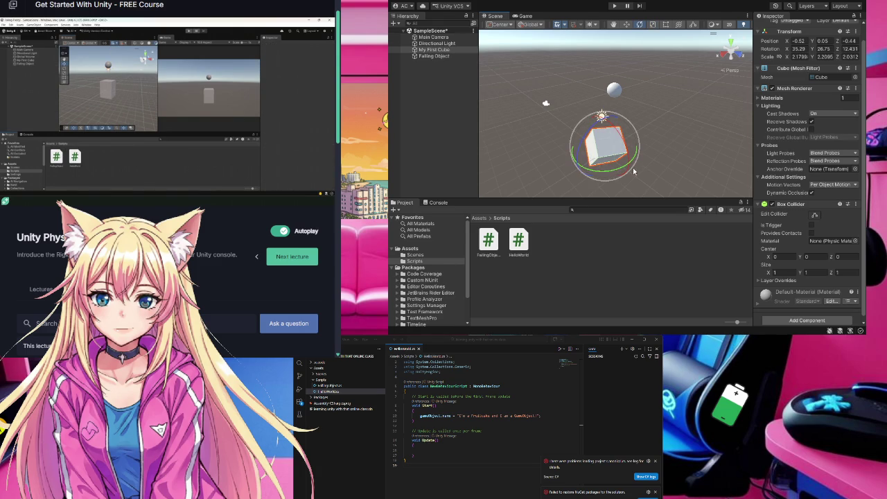
mouse_move(629, 174)
left_mouse_down()
mouse_move(627, 160)
mouse_move(588, 170)
mouse_move(610, 164)
mouse_move(586, 151)
left_mouse_up()
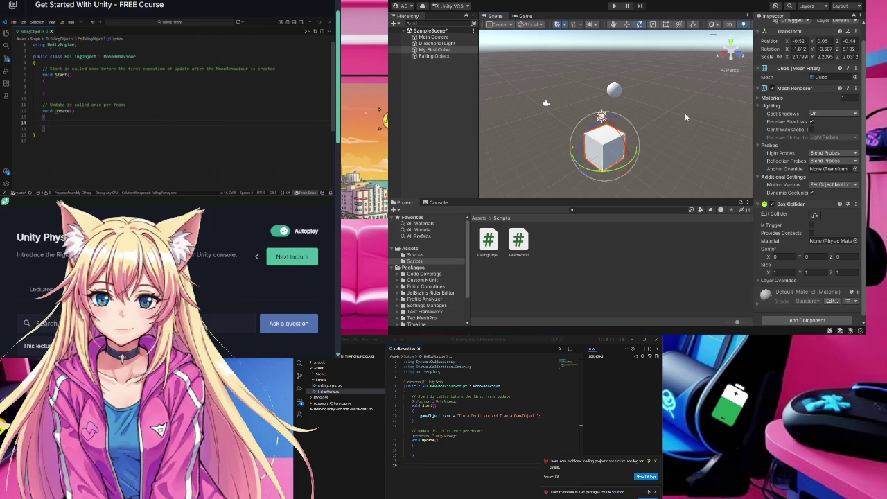
Step: Nudge the Falling Object sphere along its Z axis so it hangs over the cube
left_click(682, 147)
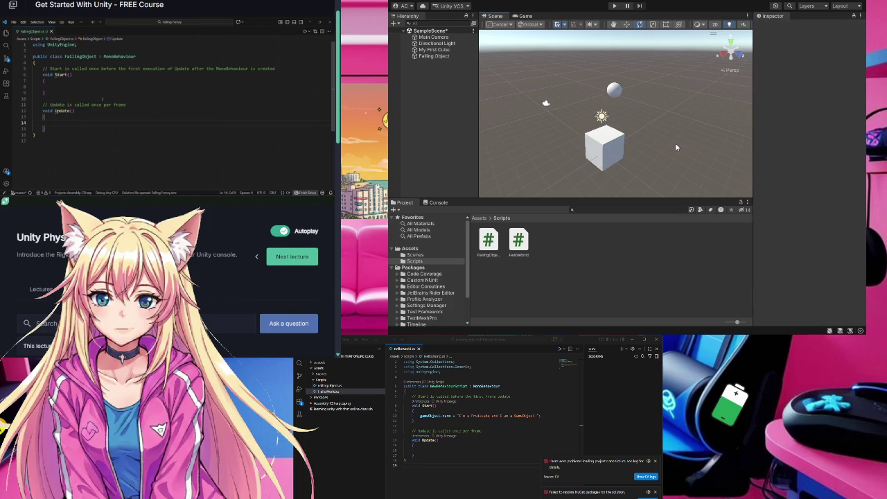
mouse_move(617, 142)
left_mouse_down()
mouse_move(569, 125)
mouse_move(497, 121)
mouse_move(553, 61)
left_mouse_up()
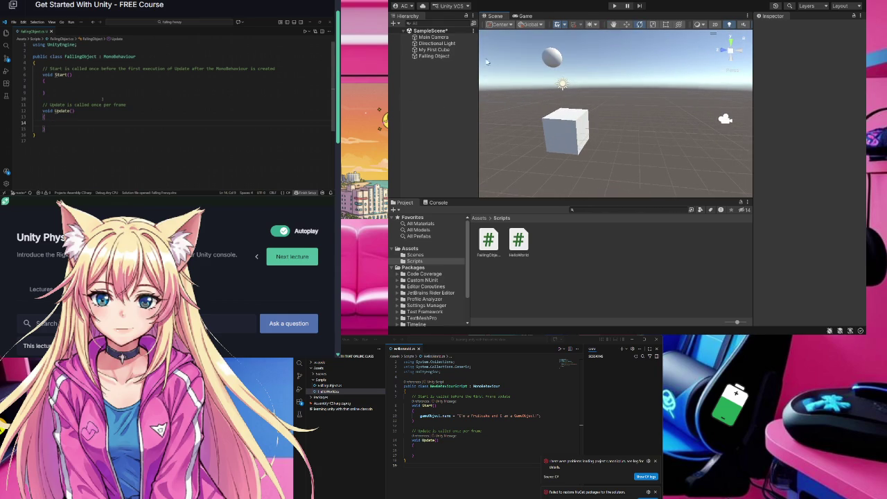
left_click(552, 61)
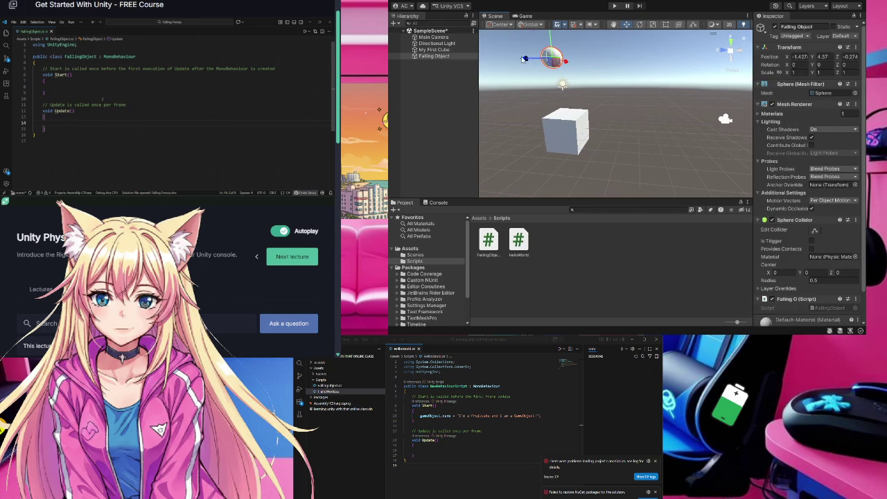
left_click_drag(525, 58, 581, 63)
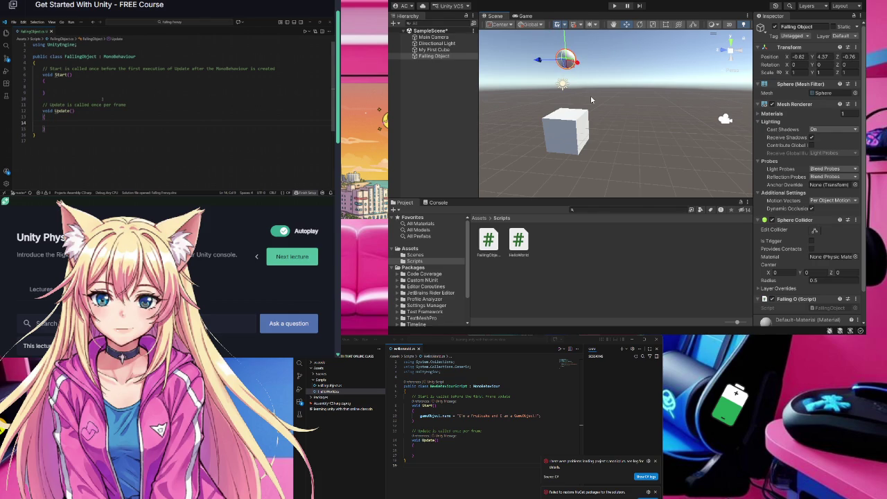
mouse_move(591, 95)
left_mouse_down()
mouse_move(423, 97)
mouse_move(466, 101)
left_mouse_up()
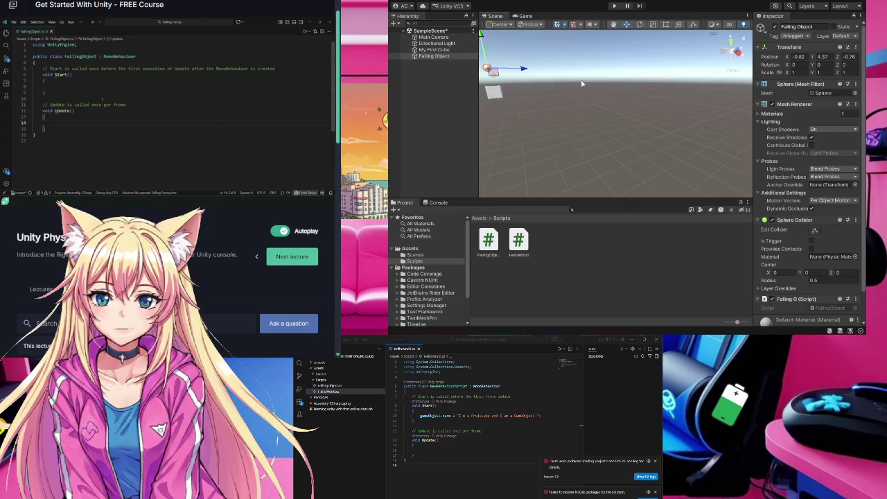
mouse_move(583, 84)
left_mouse_down()
mouse_move(520, 48)
mouse_move(502, 104)
mouse_move(458, 93)
left_mouse_up()
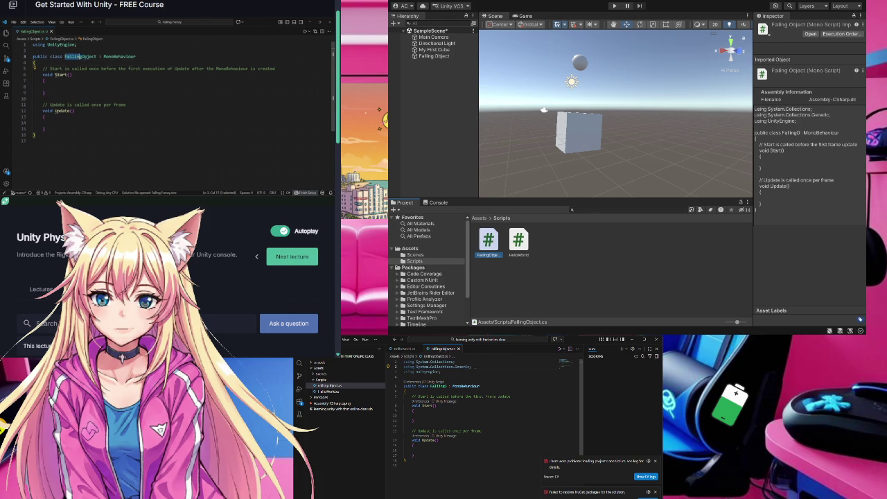
Step: Delete the two unused using lines, rename the class FallingObject, and dismiss both notifications
left_click_drag(471, 366, 405, 362)
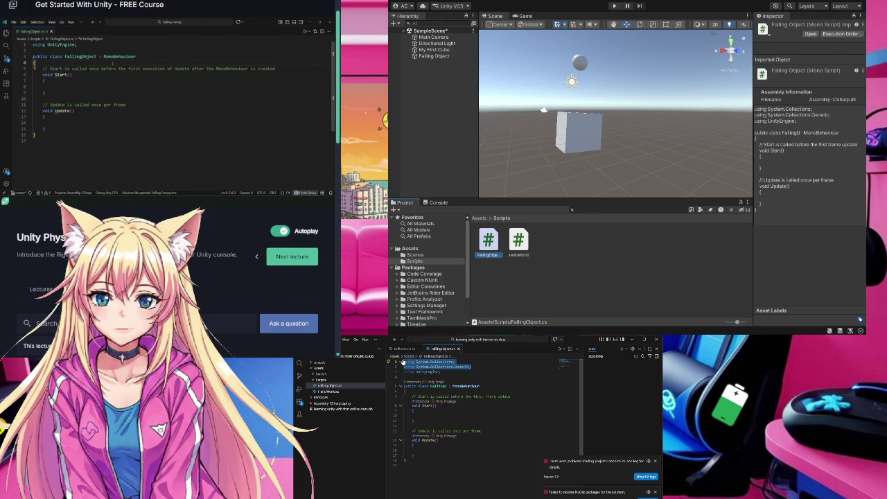
key("Delete")
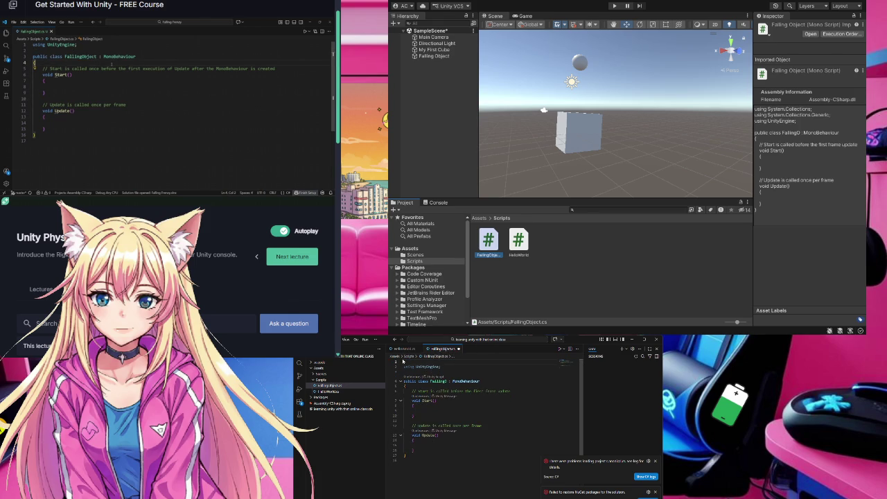
type("bject")
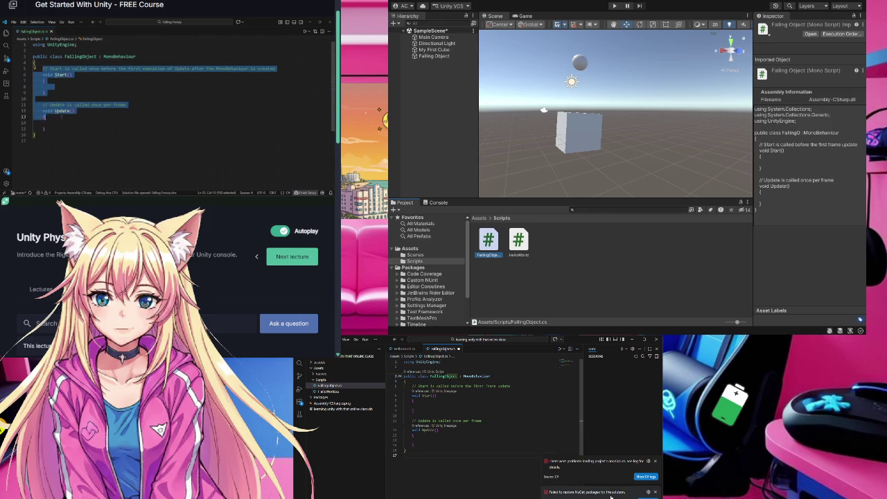
left_click(655, 462)
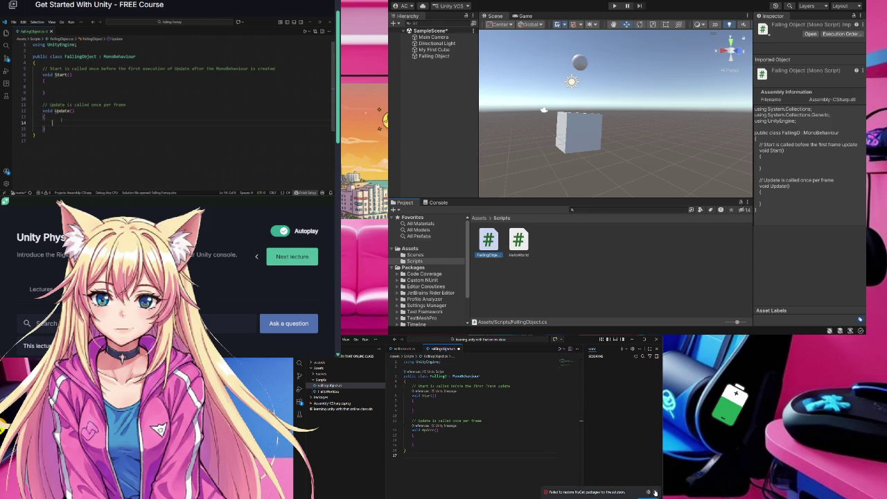
left_click(655, 493)
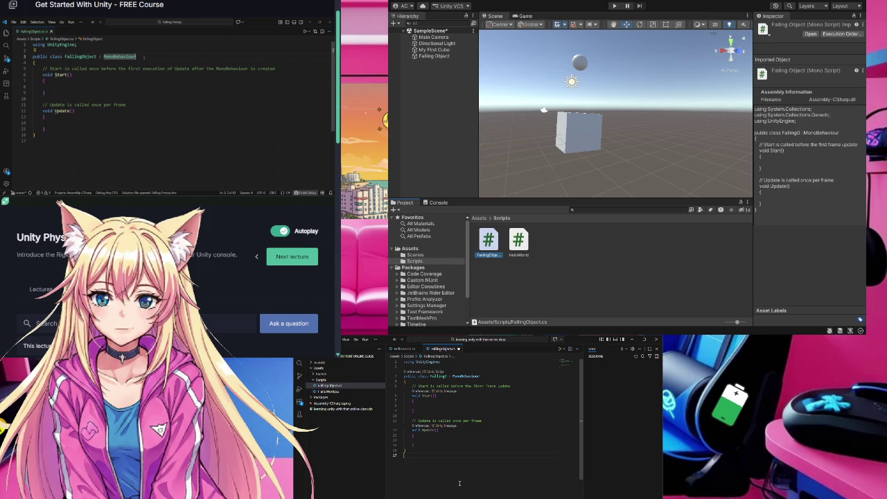
Step: Edit the code in FallingObject.cs, autocompleting an OnColl… entry
left_click(86, 89)
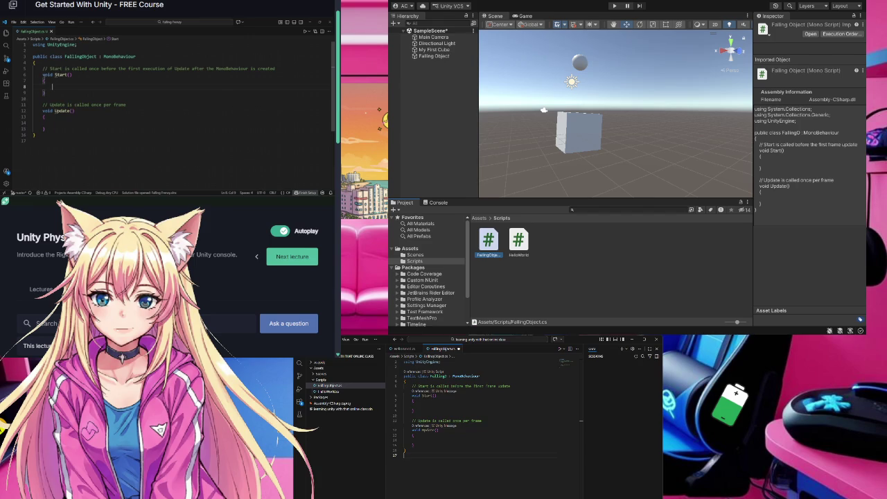
double_click(47, 74)
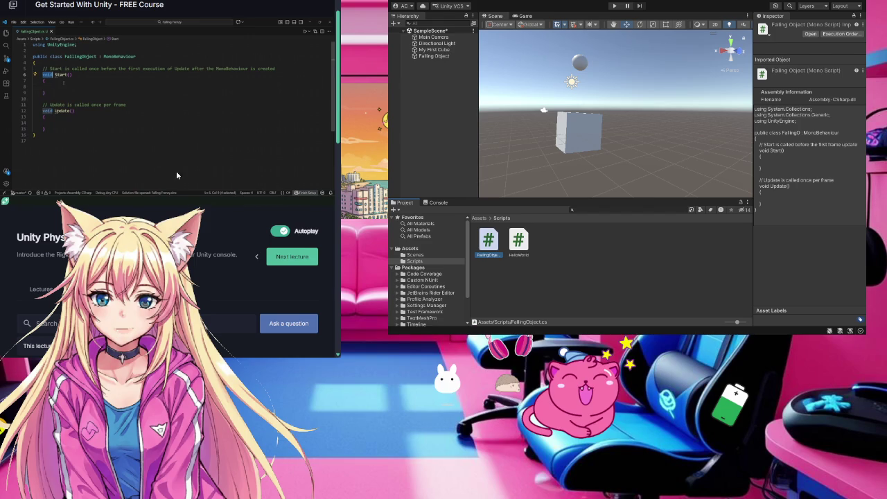
mouse_move(176, 133)
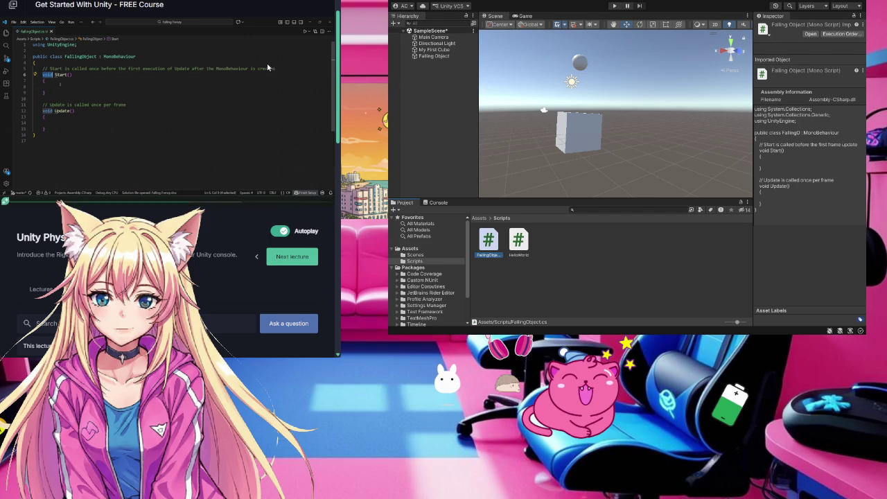
left_click(60, 84)
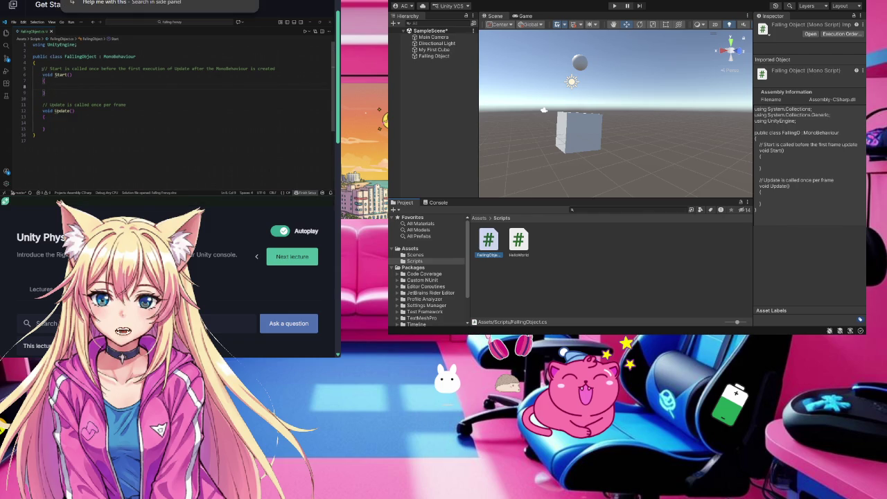
mouse_move(43, 68)
left_mouse_down()
mouse_move(69, 78)
mouse_move(86, 127)
left_mouse_up()
key("Delete")
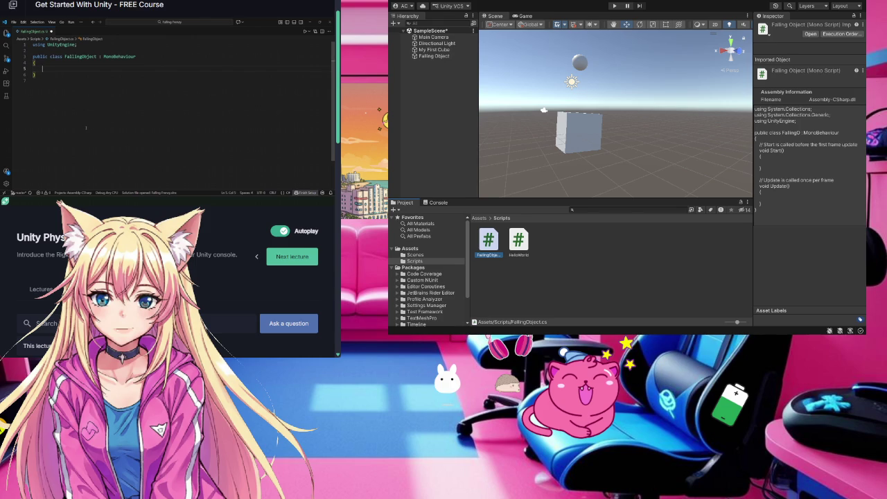
type("OnColl")
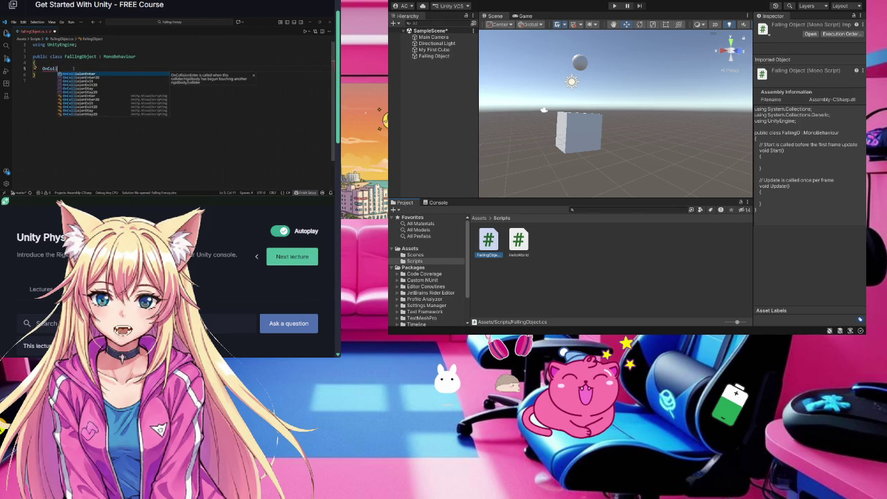
key("Return")
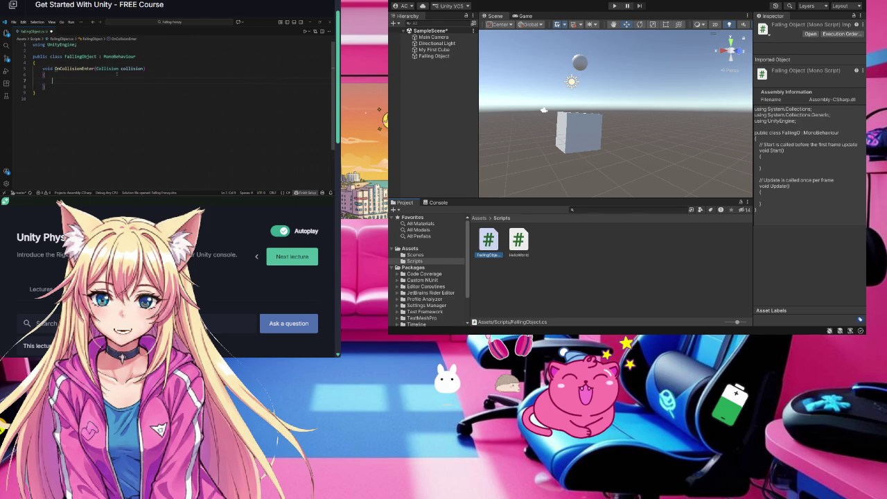
left_click_drag(97, 69, 144, 69)
mouse_move(243, 120)
type("Debug.Log(")
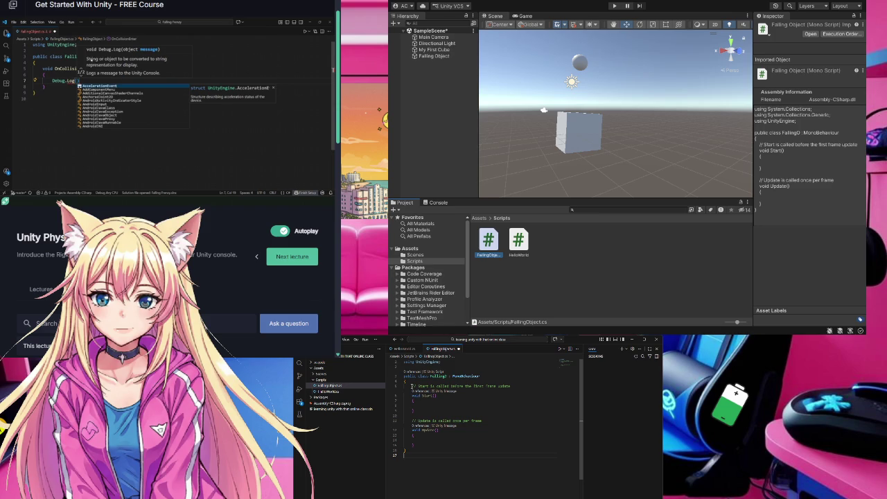
type("\"")
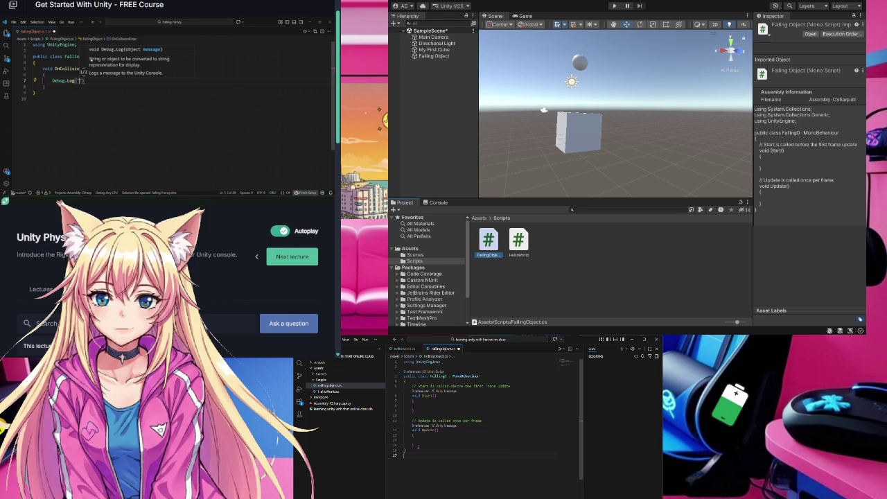
Step: Delete the Update method and the comment above Start from FallingObject.cs
left_click_drag(419, 447, 413, 421)
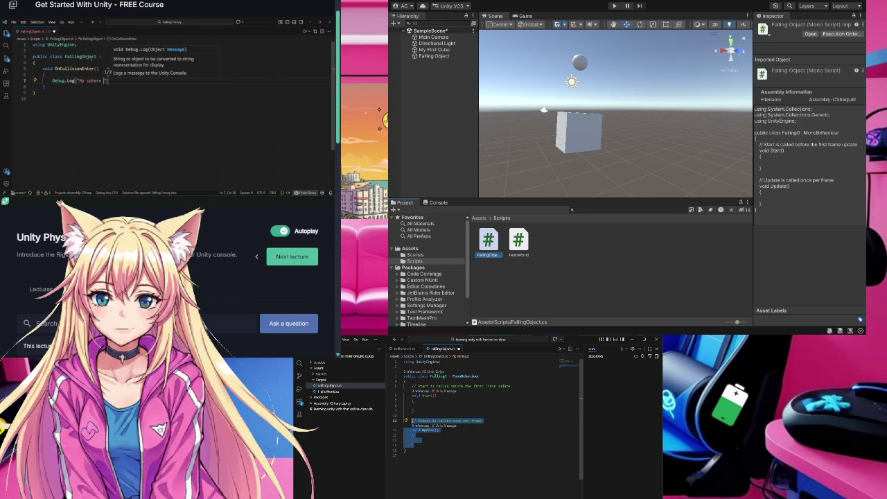
key("BackSpace")
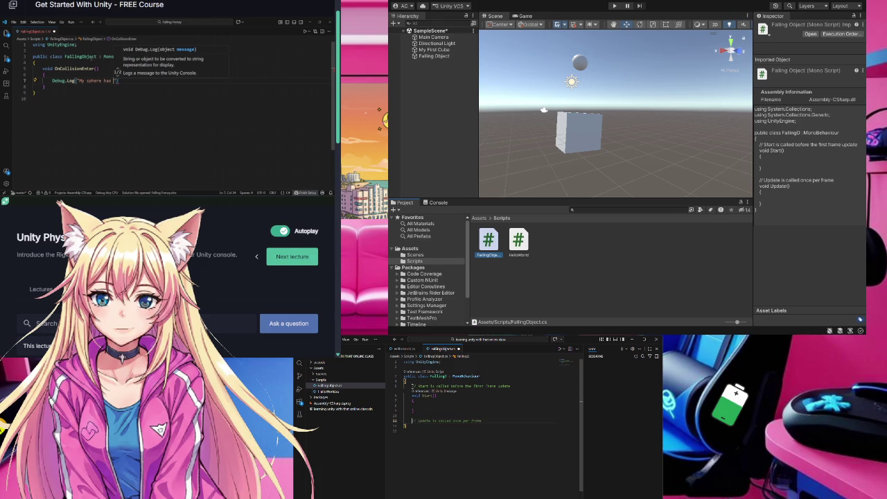
left_click_drag(412, 386, 512, 386)
key("shift+Down")
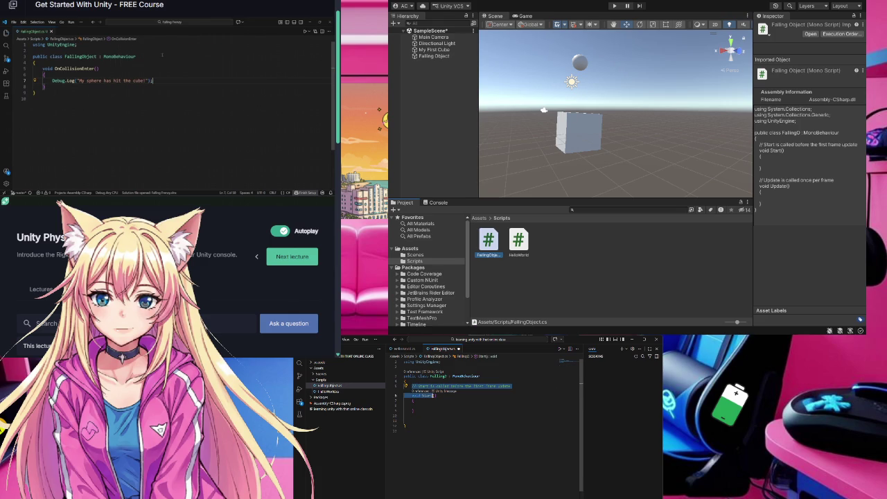
key("shift+Up")
left_click_drag(412, 386, 519, 389)
key("Delete")
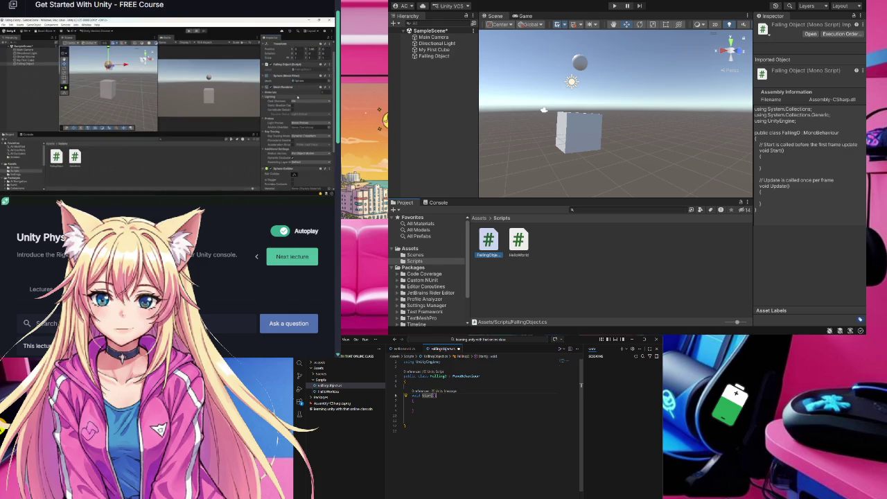
Step: Rewind the lecture ten seconds to 06:57 to view its OnCollisionEnter Debug.Log code
mouse_move(155, 96)
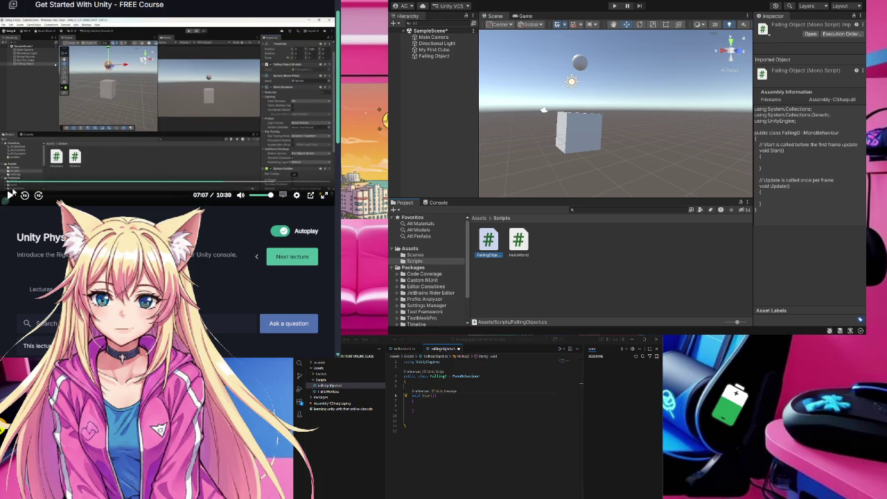
left_click(24, 195)
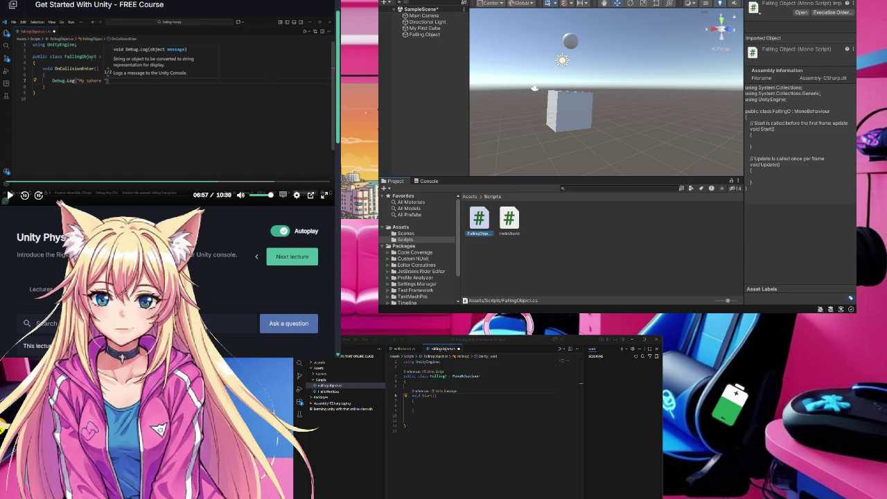
Step: Rename the Start method to OnCollisionEnter via autocompletion and save FallingObject.cs
double_click(427, 396)
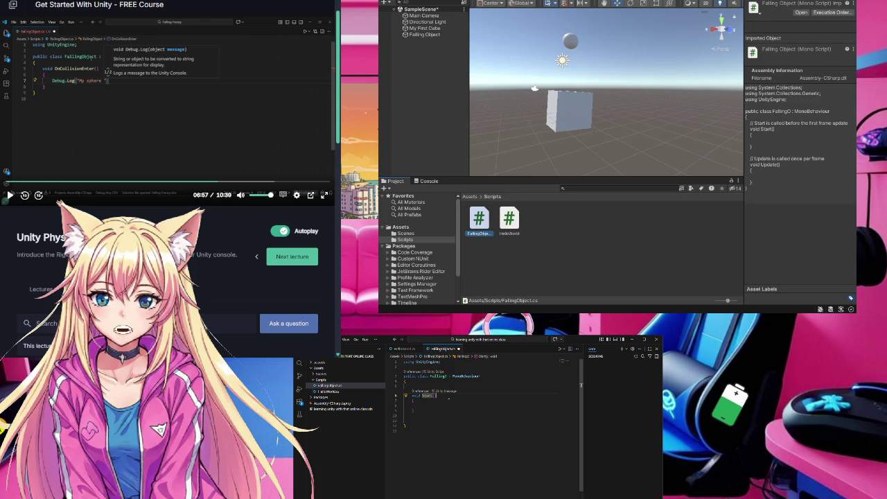
left_click(435, 396)
key("BackSpace")
key("BackSpace")
key("BackSpace")
type("OnCollis")
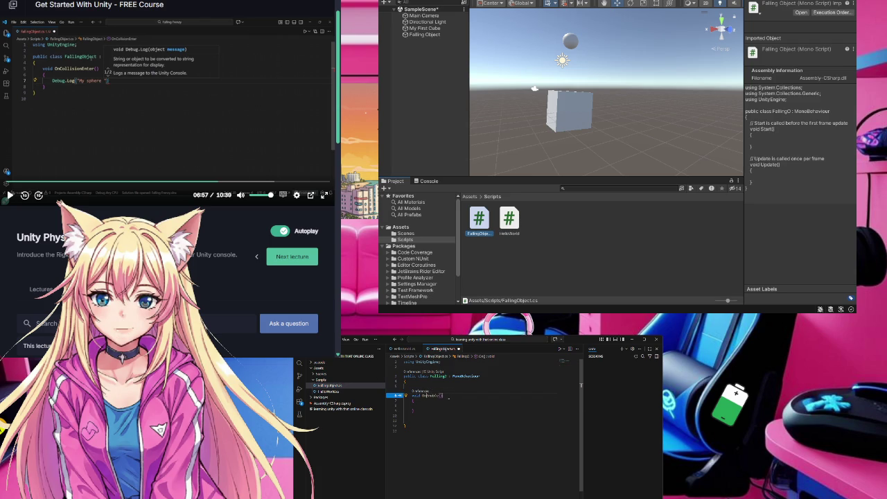
key("Tab")
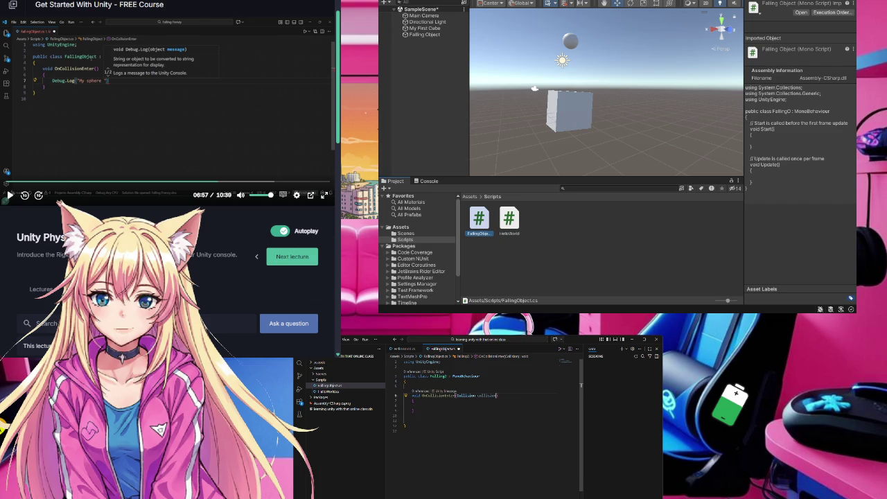
key("BackSpace")
key("BackSpace")
key("BackSpace")
key("BackSpace")
key("BackSpace")
key("BackSpace")
key("ctrl+z")
key("ctrl+y")
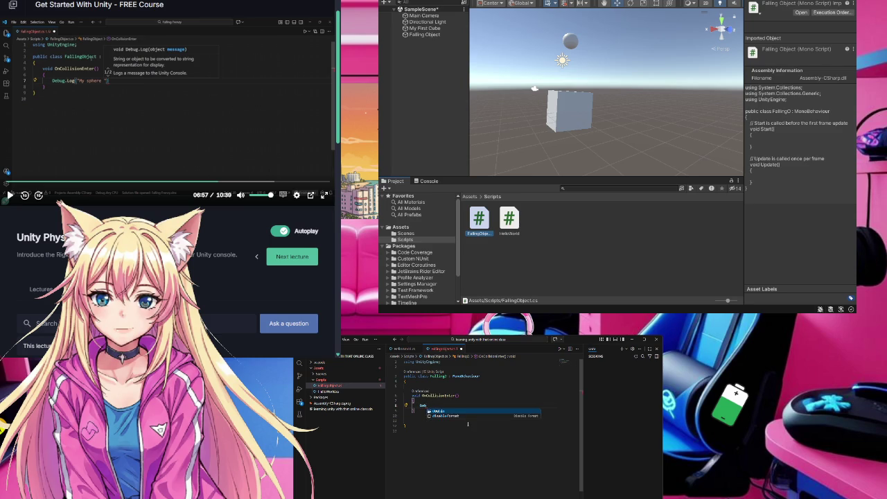
key("ctrl+s")
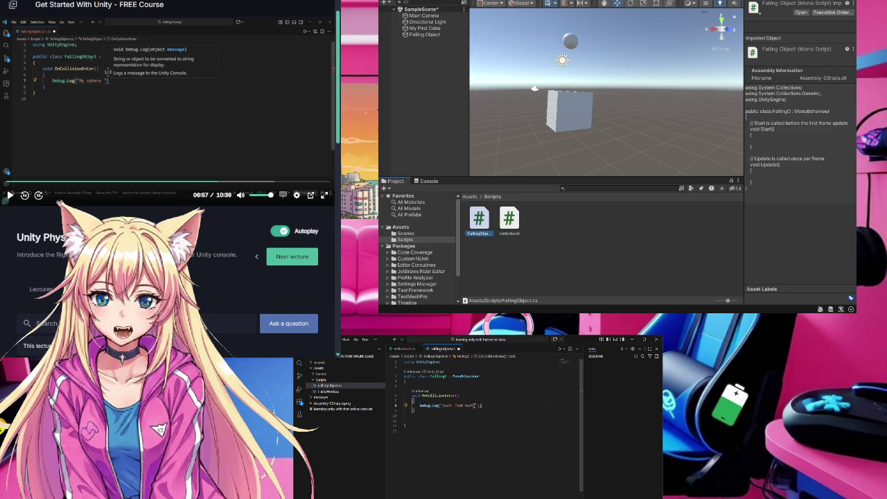
Step: Undo the log message back to 'My sphere' and delete the Collision collision parameter
key("ctrl+z")
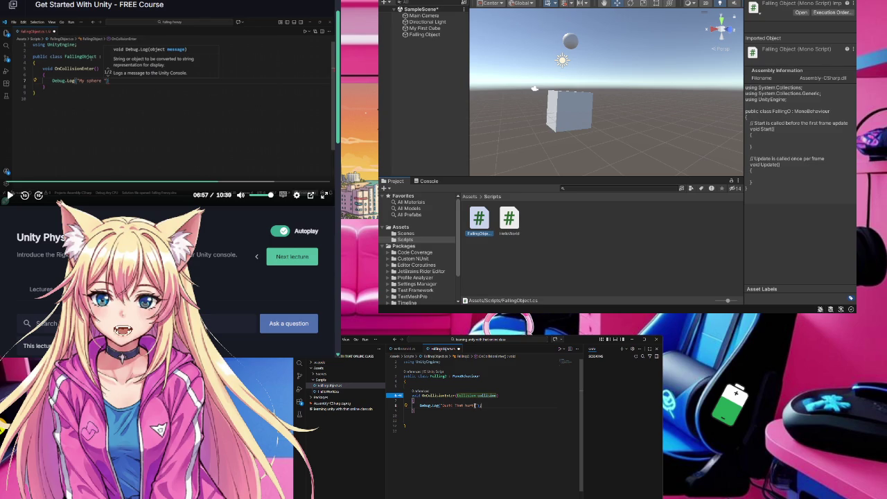
left_click_drag(478, 406, 445, 406)
key("ctrl+y")
key("ctrl+y")
key("ctrl+y")
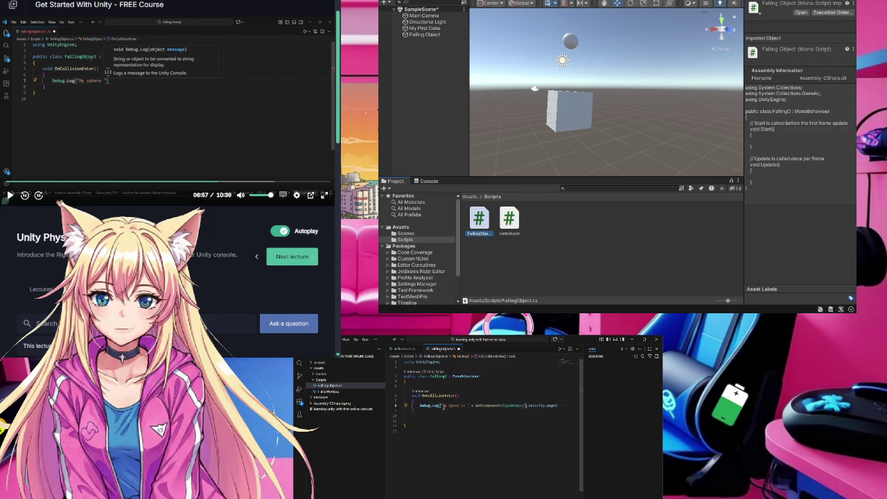
key("ctrl+z")
key("ctrl+z")
key("ctrl+z")
key("ctrl+y")
key("ctrl+y")
key("ctrl+y")
key("ctrl+y")
key("ctrl+y")
key("ctrl+z")
key("ctrl+z")
key("ctrl+z")
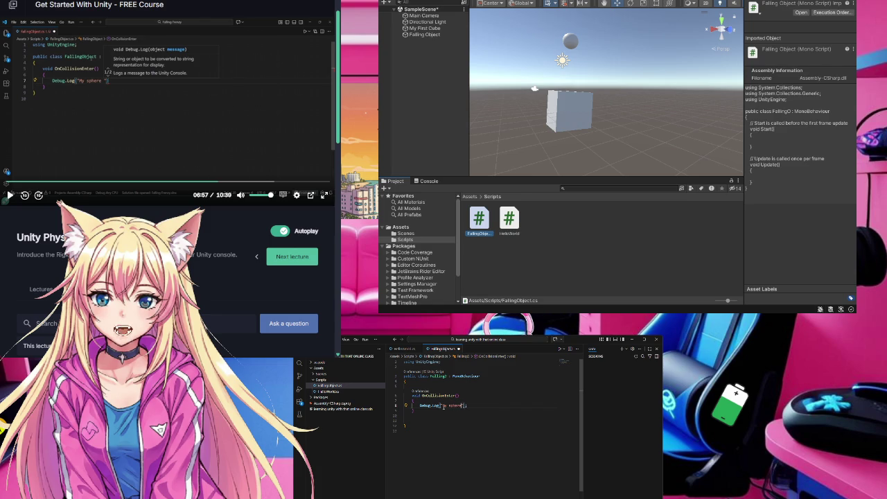
key("ctrl+y")
key("ctrl+z")
key("ctrl+z")
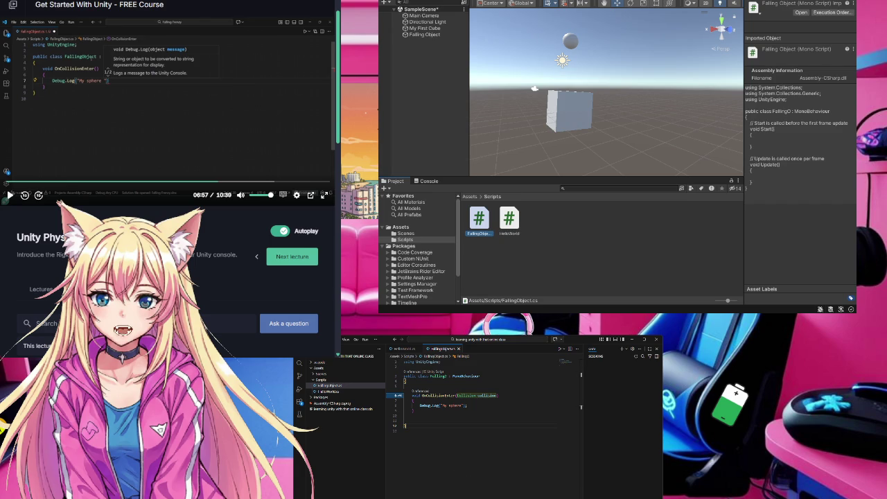
key("BackSpace")
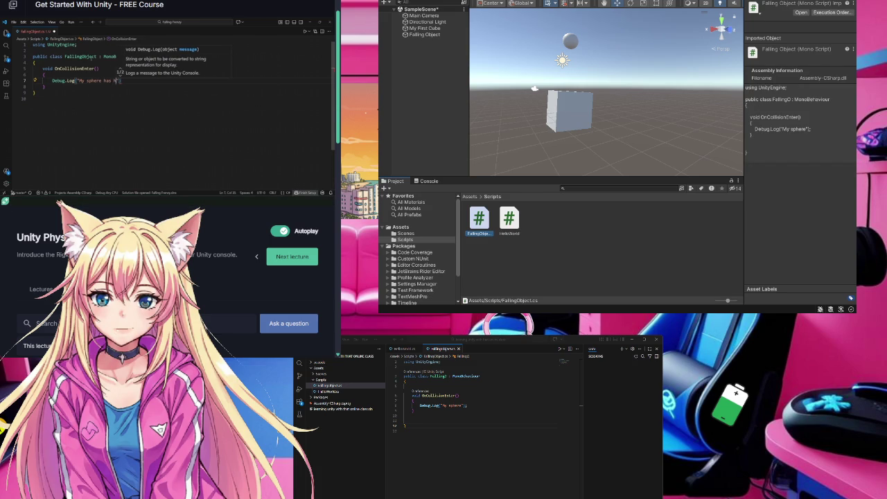
Step: Extend the Debug.Log message to 'My sphere has hit the cube!' using the lecture's code
left_click(148, 144)
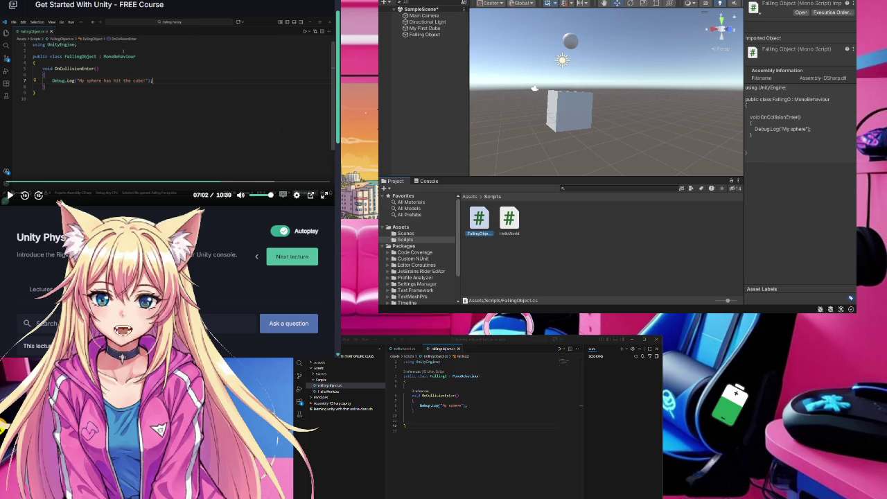
left_click(509, 461)
left_click(462, 405)
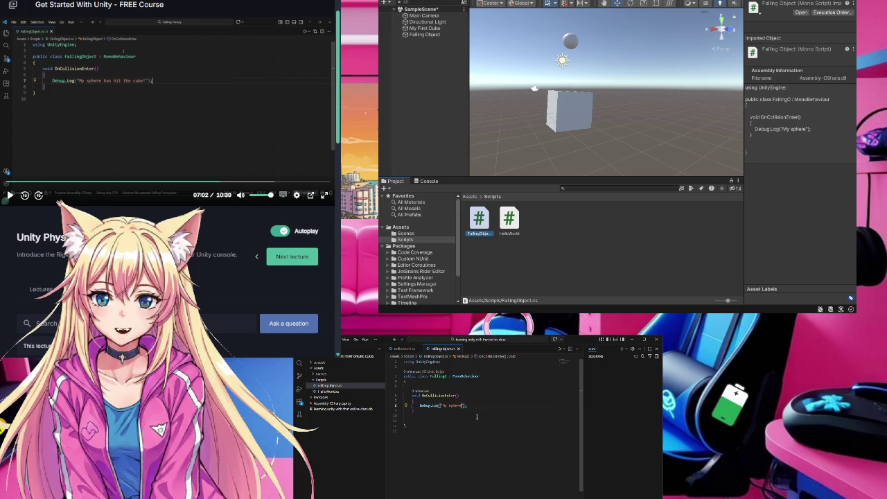
type("has")
type(" hit the")
type(" cube")
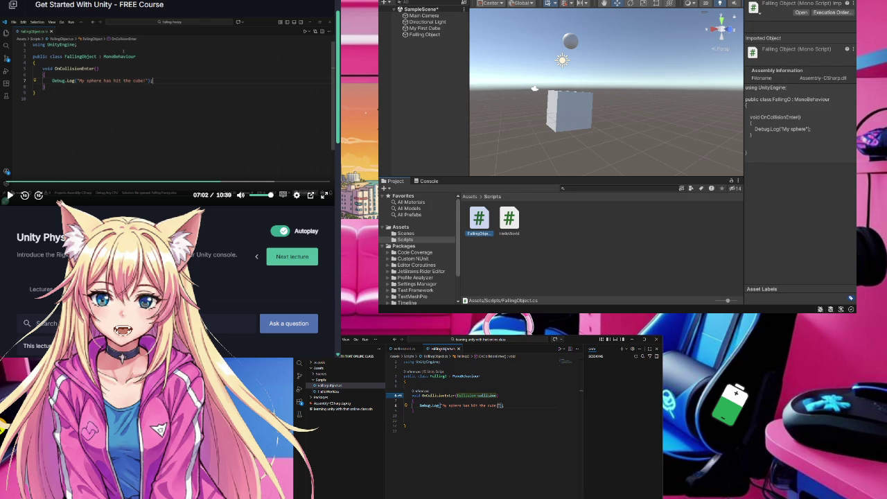
left_click(72, 83)
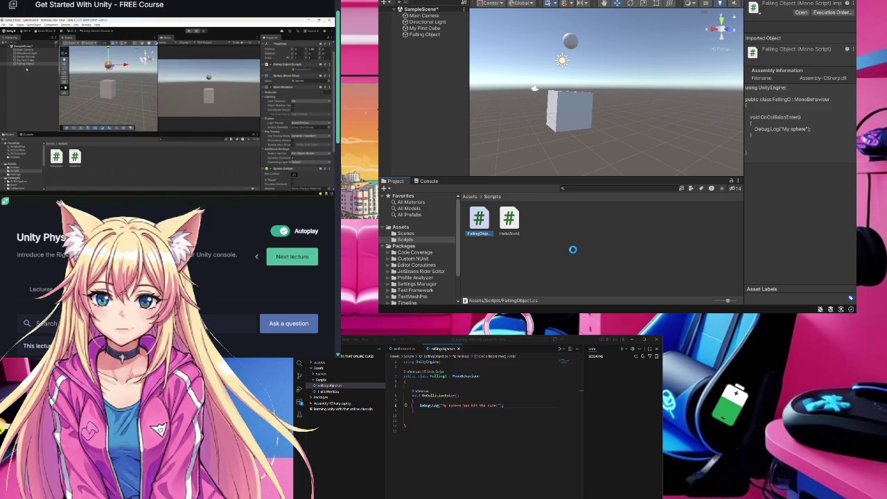
Step: Select the Falling Object sphere and add a Rigidbody component in the Inspector
left_click(574, 247)
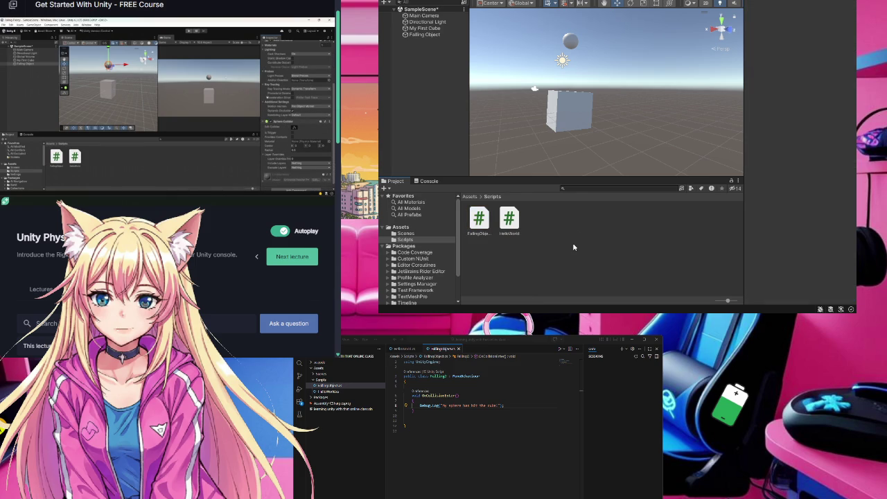
left_click(435, 35)
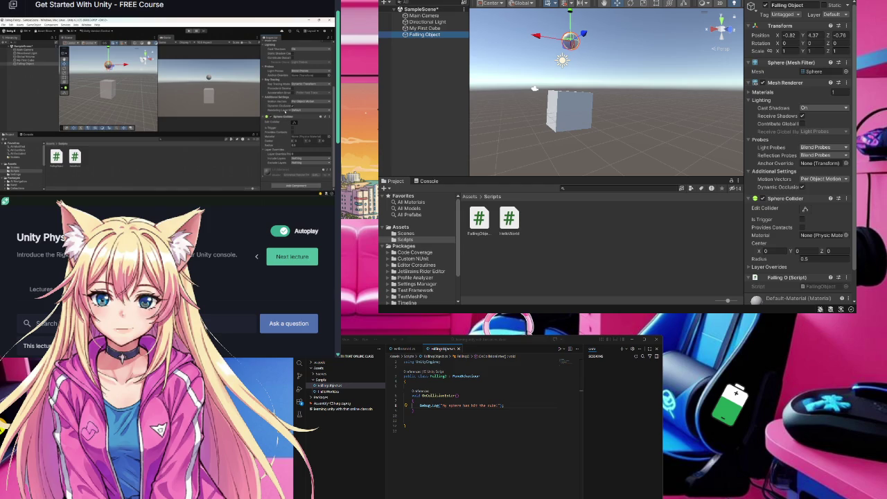
scroll(828, 177, "down", 2)
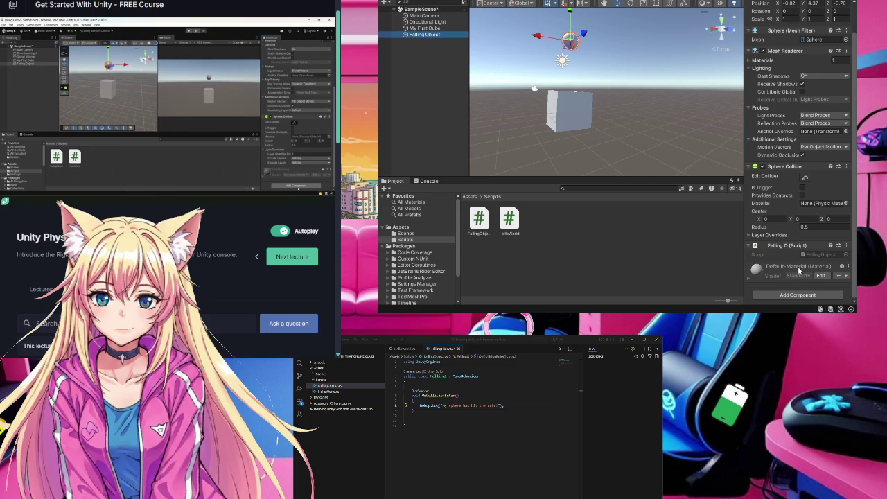
left_click(809, 297)
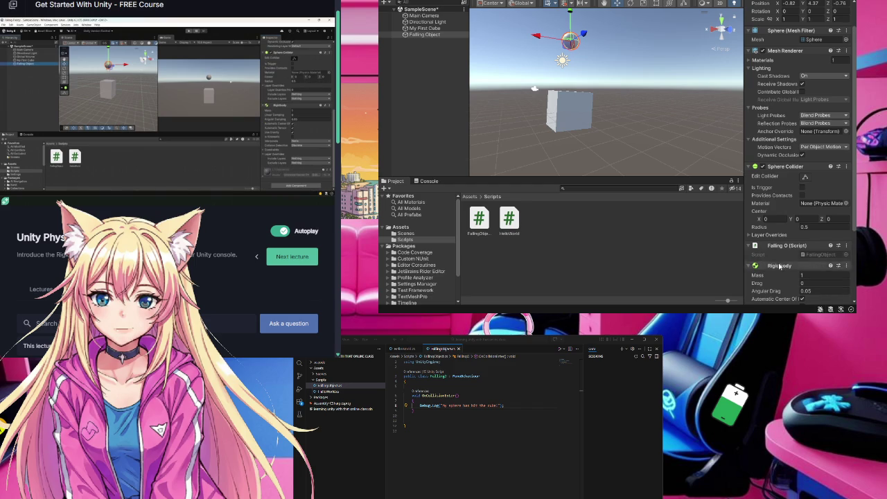
scroll(781, 266, "down", 3)
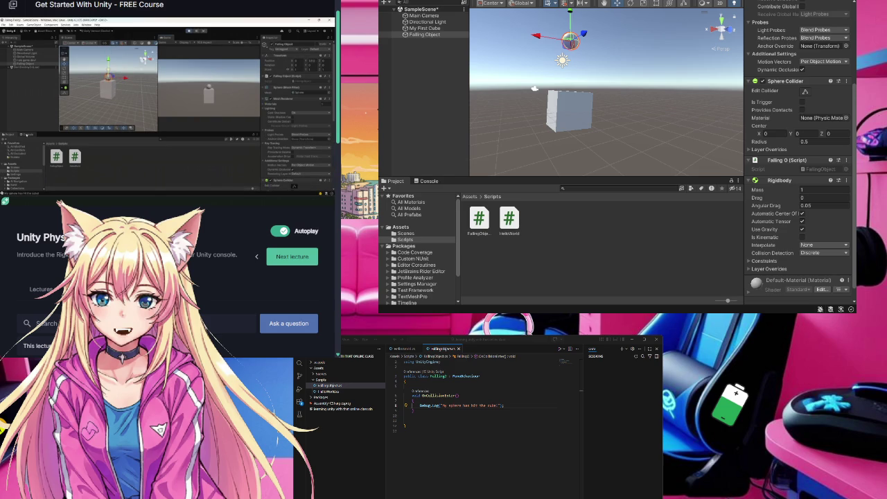
left_click(266, 88)
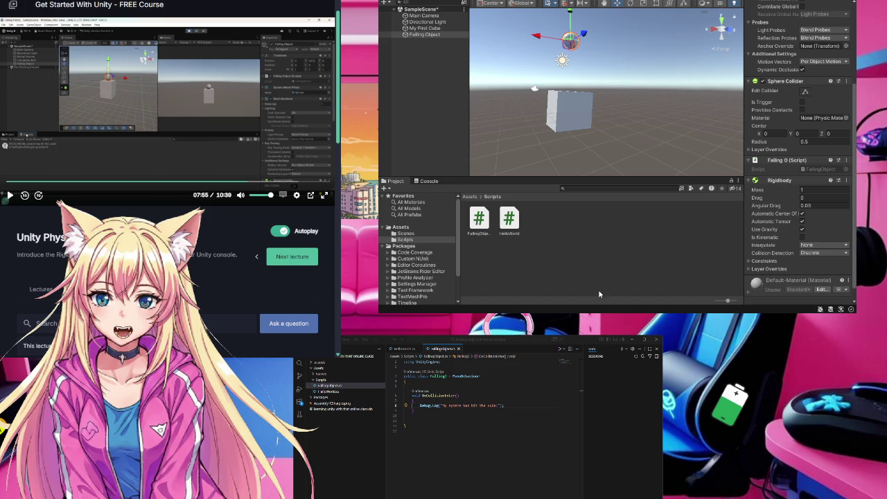
Step: Play and stop the scene, then check the Console for 'My sphere has hit the cube!'
left_click(606, 272)
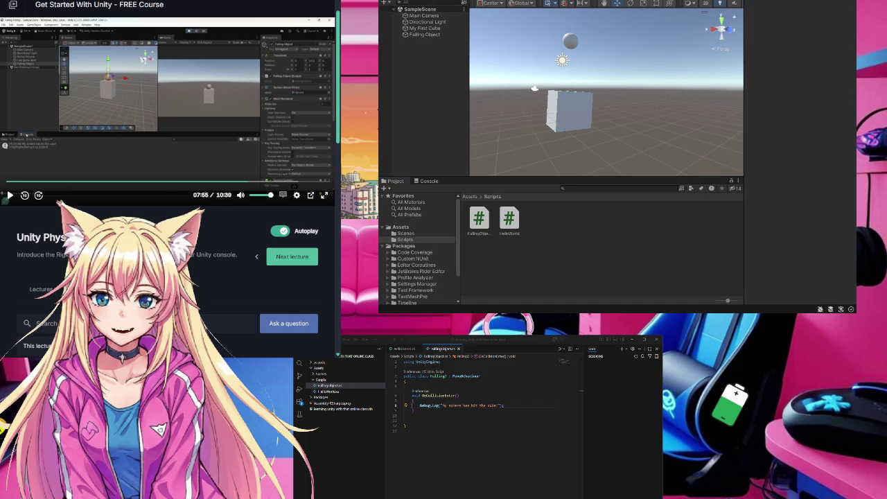
key("ctrl+p")
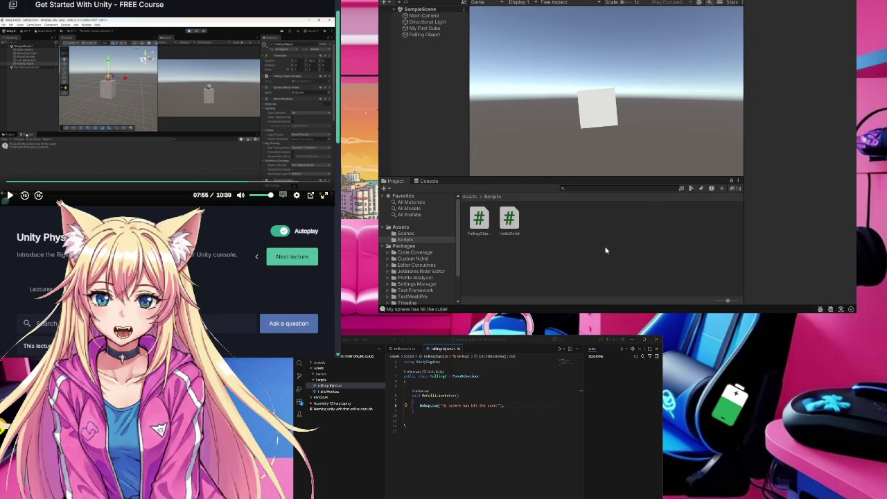
key("ctrl+p")
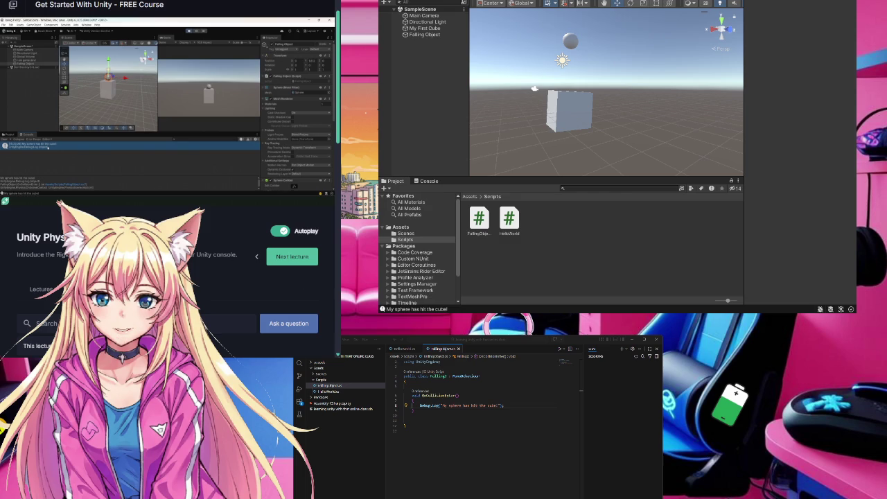
left_click(428, 181)
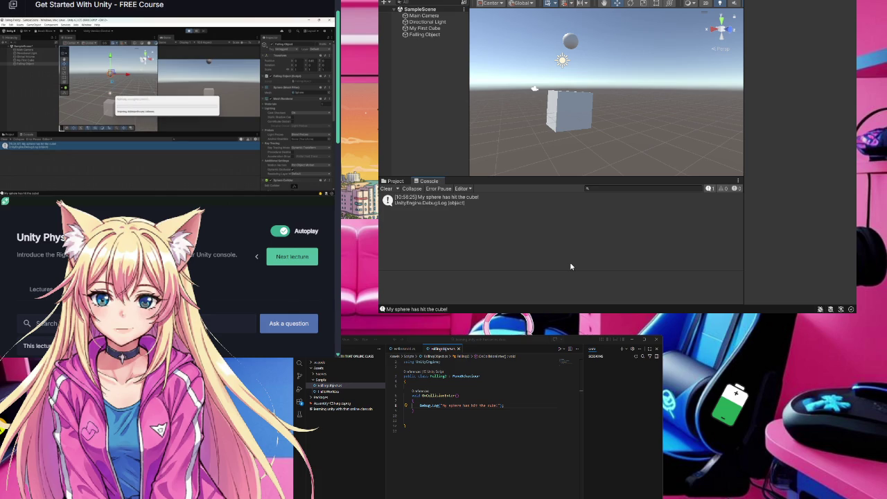
scroll(648, 112, "down", 4)
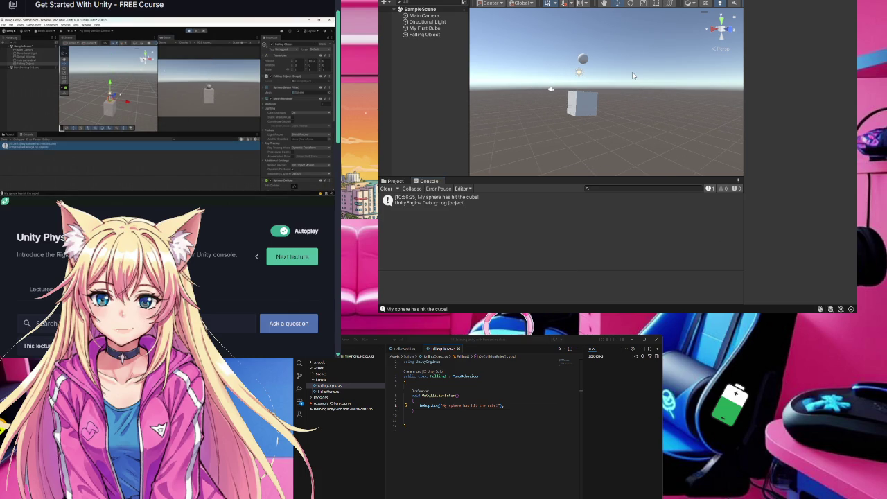
Step: Raise the falling sphere higher above the cube with the Move tool
mouse_move(629, 69)
left_mouse_down()
mouse_move(613, 99)
mouse_move(616, 114)
left_mouse_up()
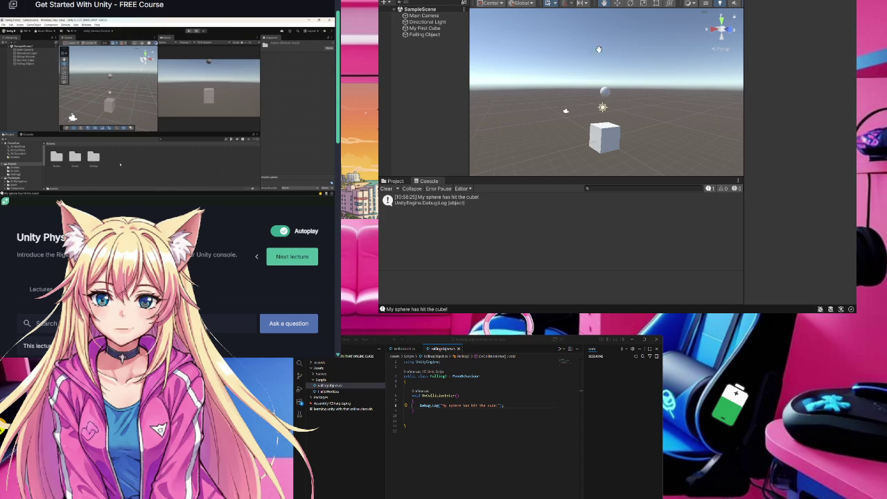
left_click(617, 3)
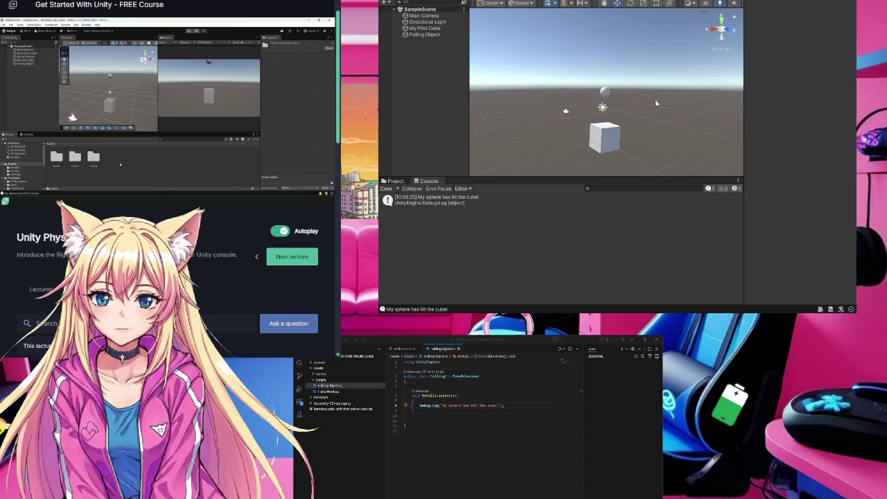
left_click(605, 92)
left_click_drag(606, 63, 606, 1)
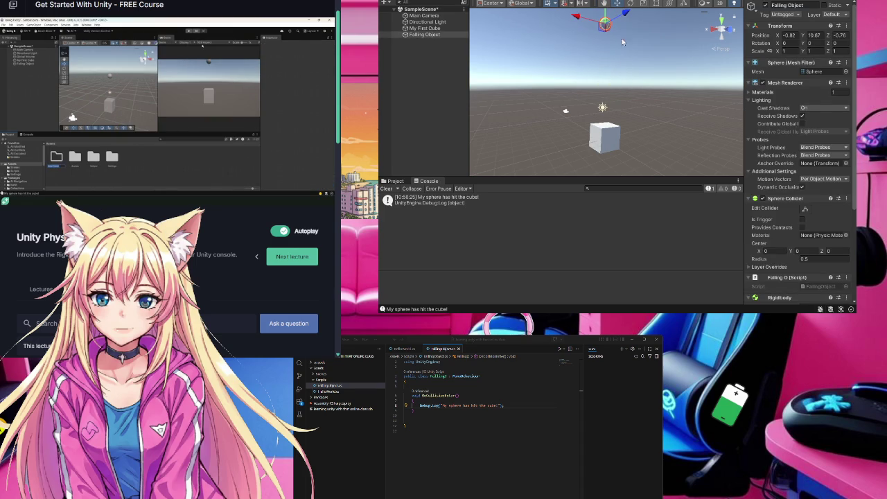
Step: Create a new folder named 'Physics Materials' in the project's Assets
left_click(396, 182)
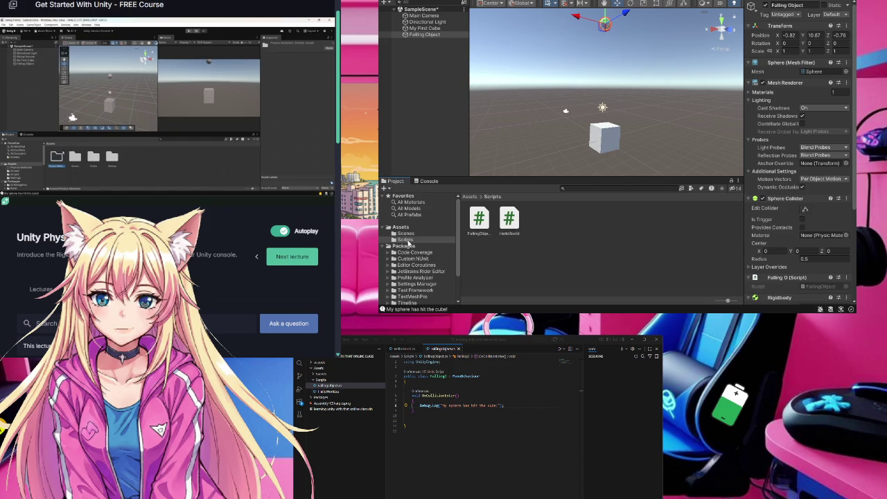
left_click(401, 227)
left_click(572, 232)
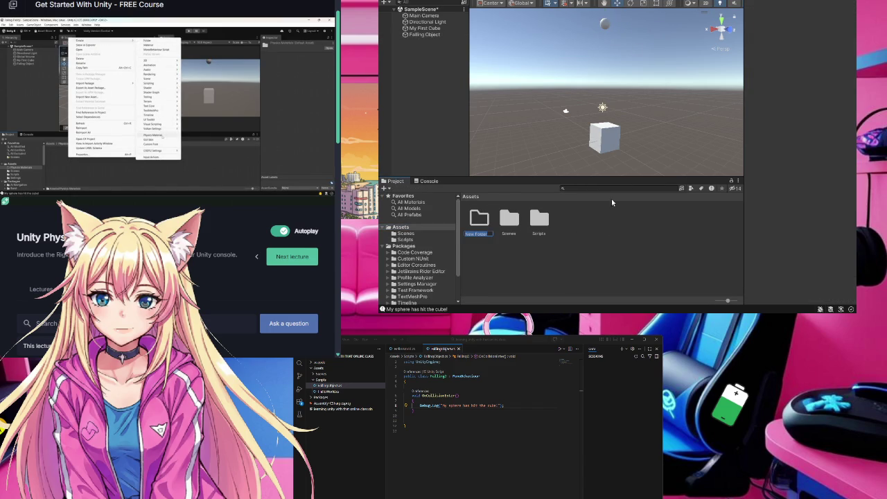
type("Phys")
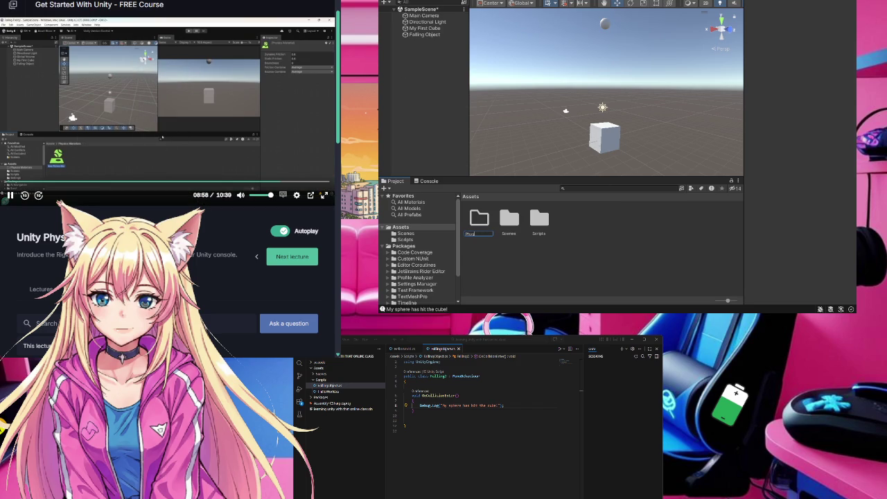
key("Return")
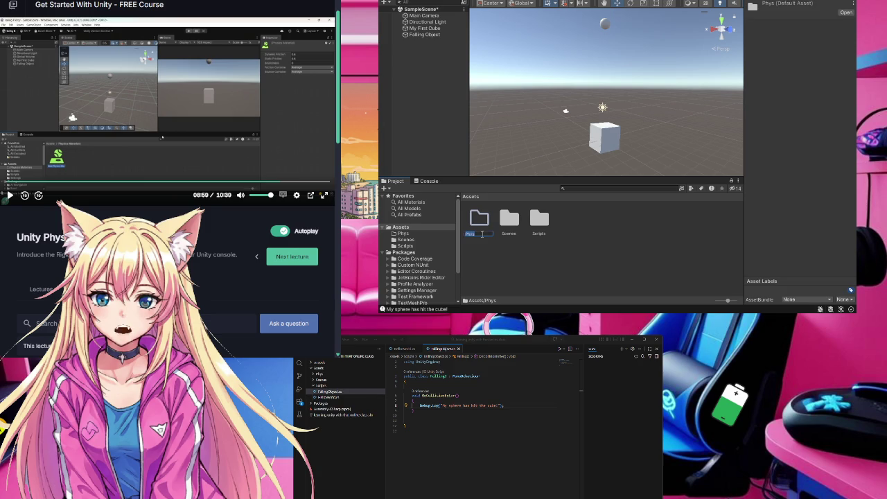
left_click(478, 234)
type("Material")
type("s")
Step: Add a Physic Material named 'Falling Object' inside Physics Materials, then reselect the sphere
key("Return")
double_click(483, 217)
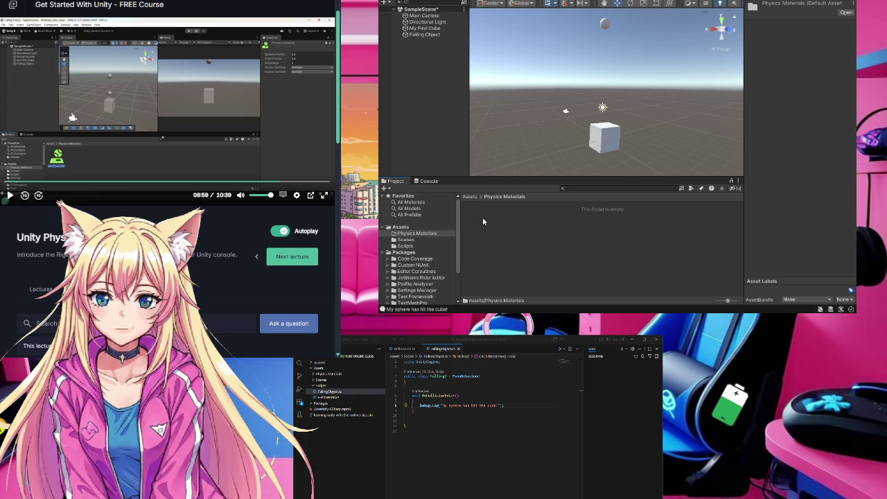
right_click(573, 233)
left_click(608, 239)
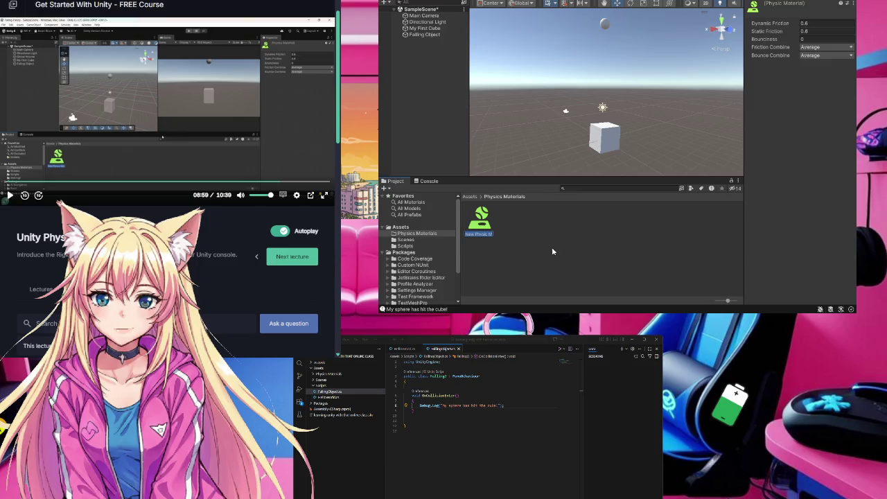
key("Return")
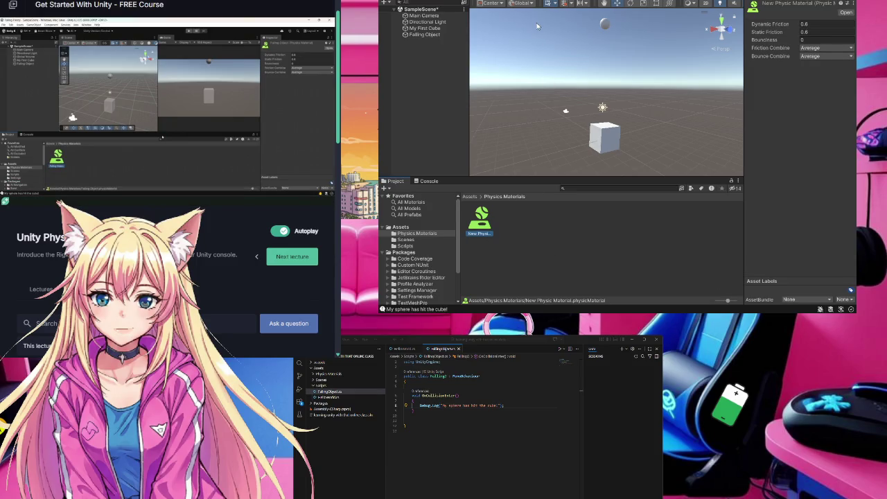
key("F2")
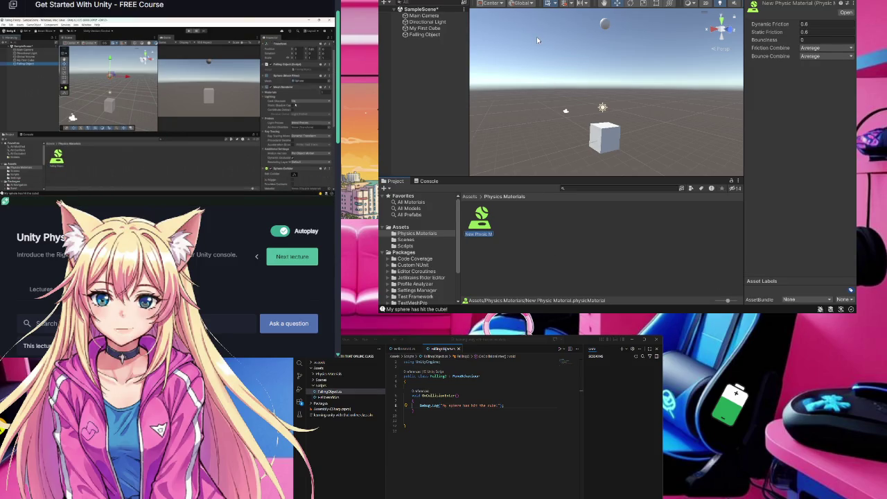
type("Falling")
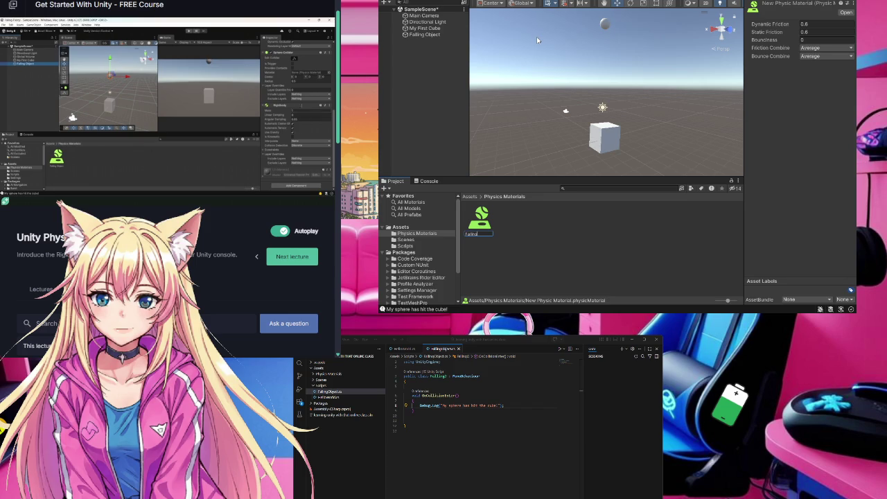
type(" O")
type("bject")
key("Return")
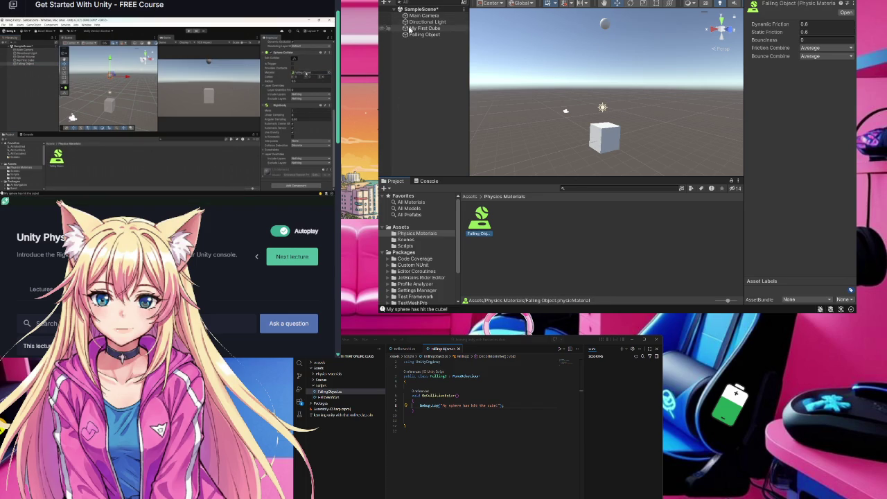
left_click(424, 34)
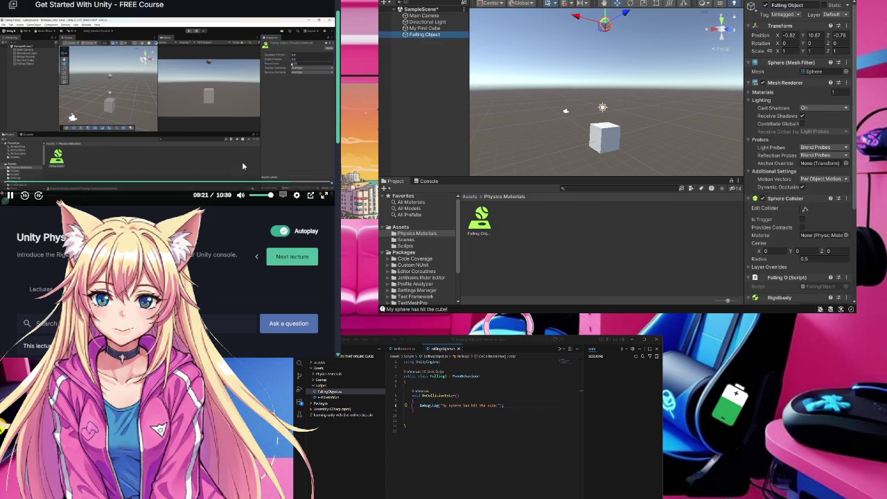
Step: Assign the 'Falling Object' physic material to the sphere collider's Material slot
scroll(801, 153, "down", 5)
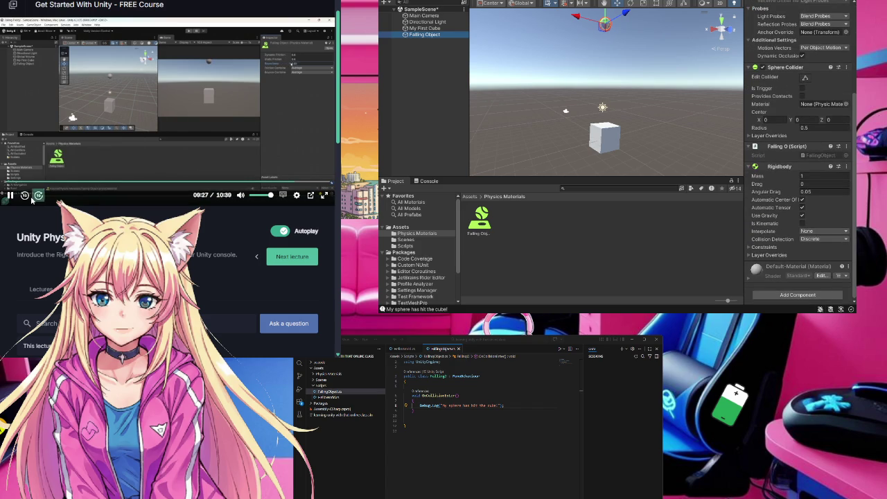
left_click(25, 196)
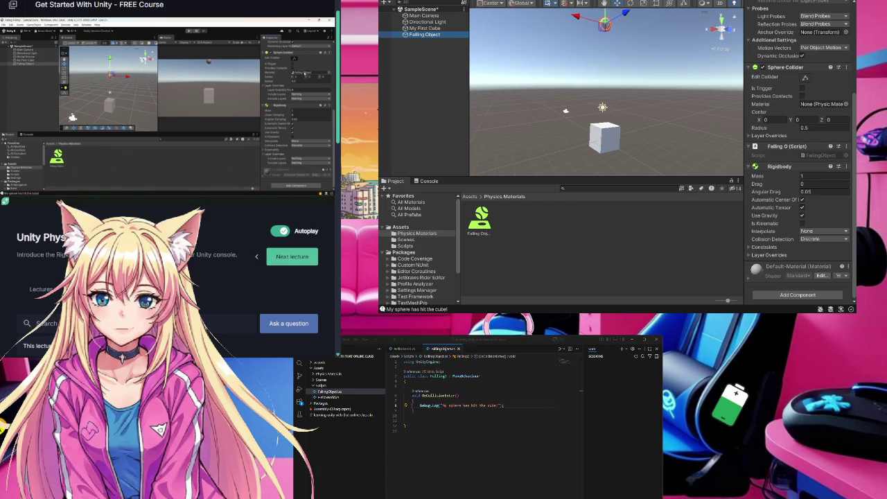
mouse_move(480, 221)
left_mouse_down()
mouse_move(847, 114)
mouse_move(825, 108)
left_mouse_up()
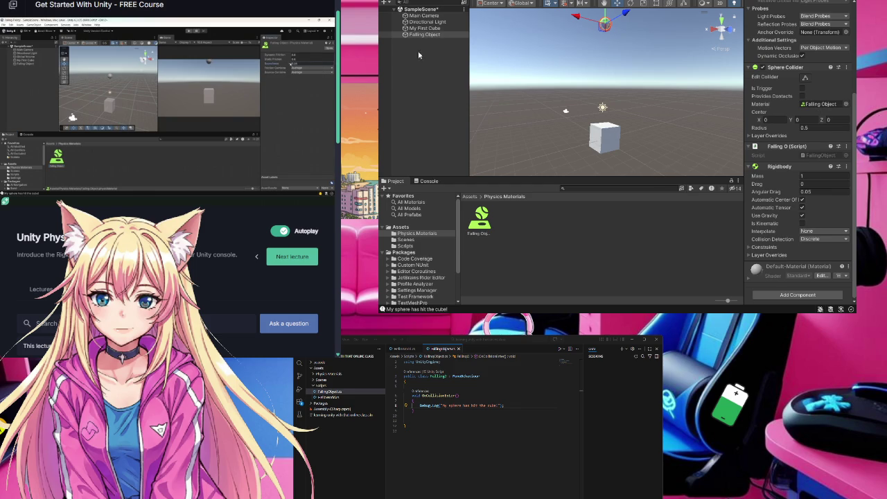
left_click(426, 36)
Step: Set the 'Falling Object' material's Bounciness to 1
mouse_move(258, 229)
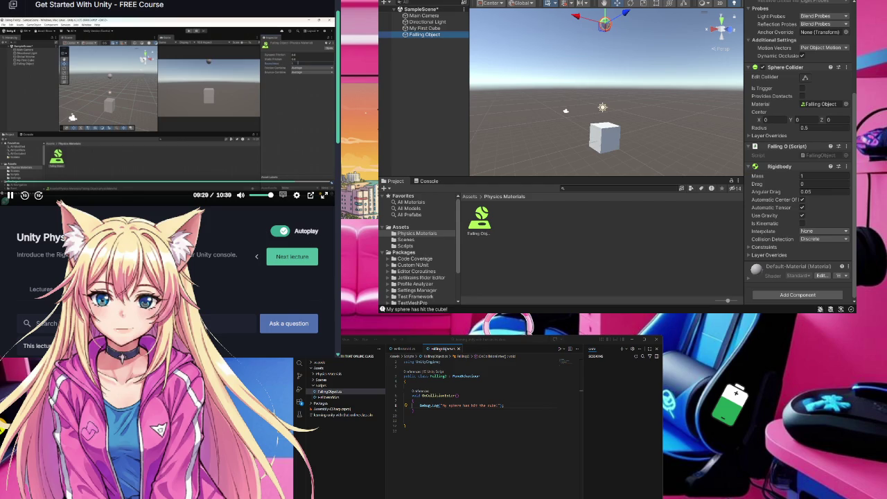
scroll(807, 192, "up", 3)
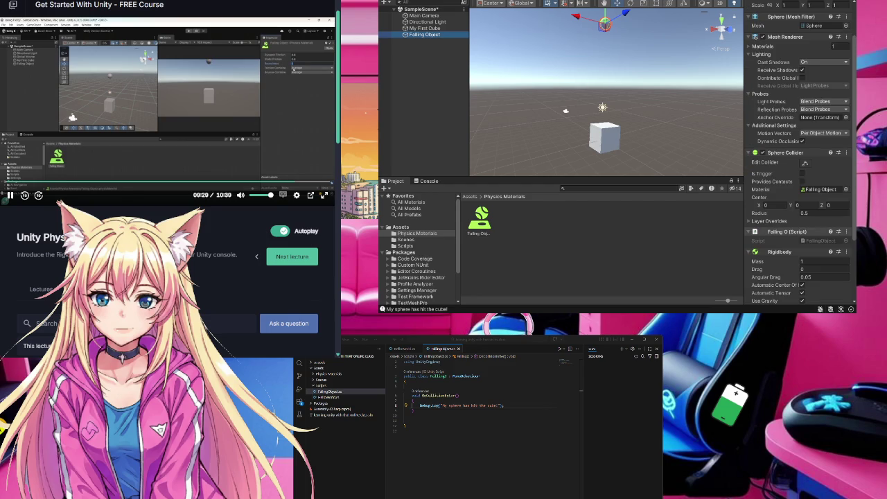
double_click(808, 192)
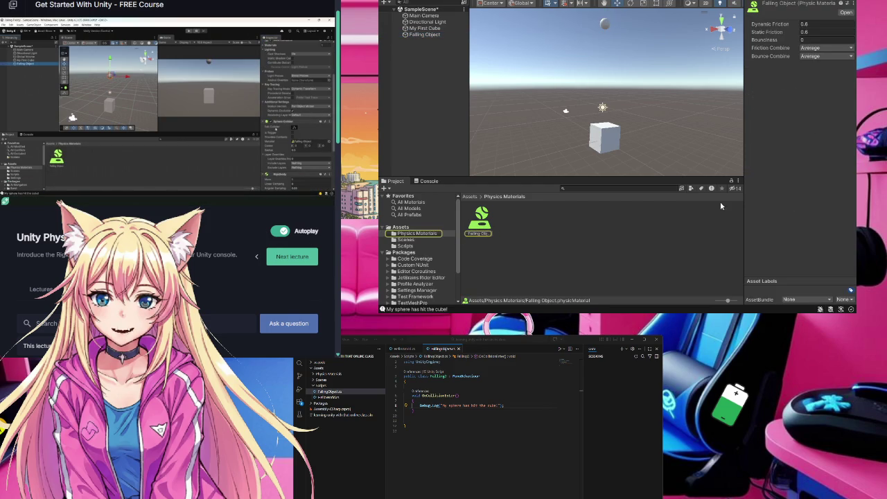
left_click(807, 40)
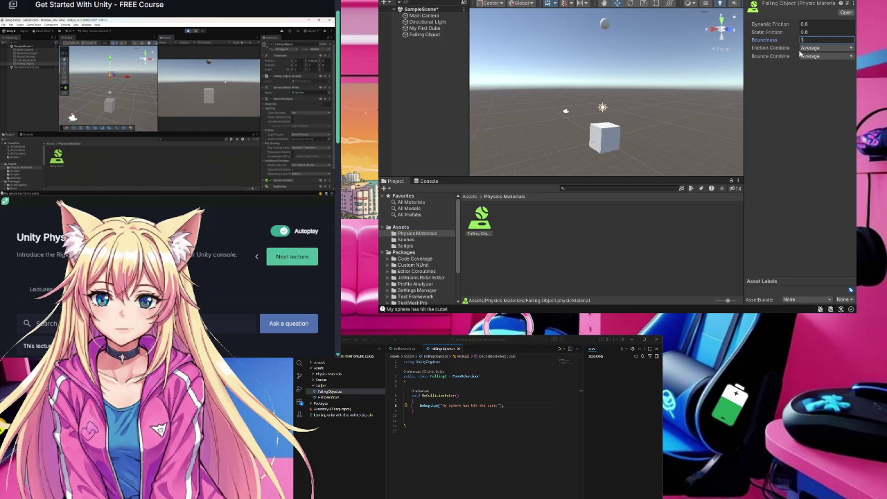
type("1")
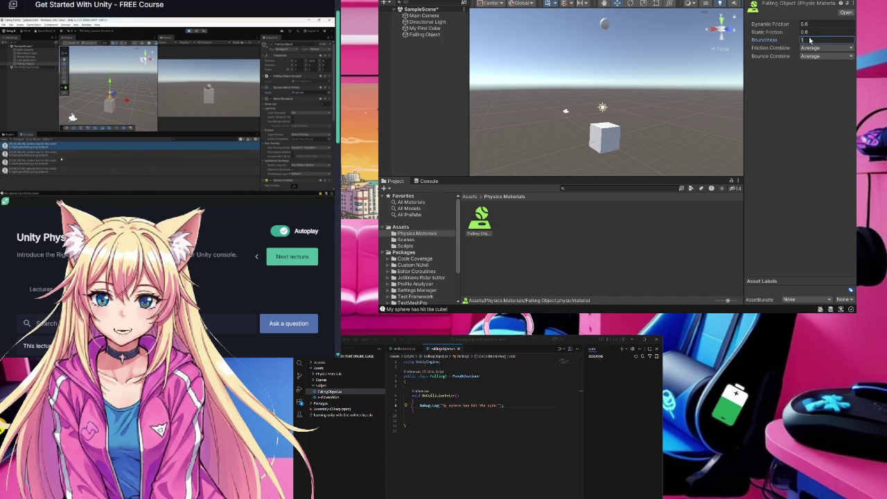
left_click(798, 149)
left_click(618, 265)
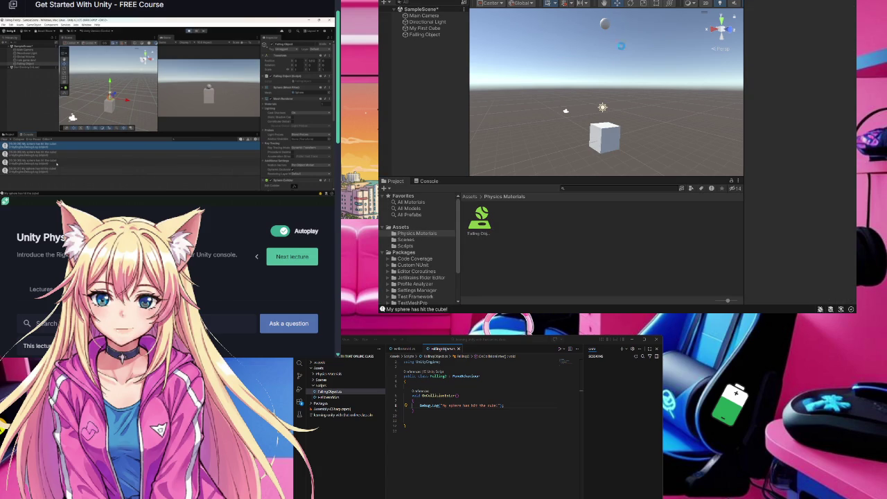
Step: Enter and exit Play mode to watch the sphere bounce off the cube
key("ctrl+p")
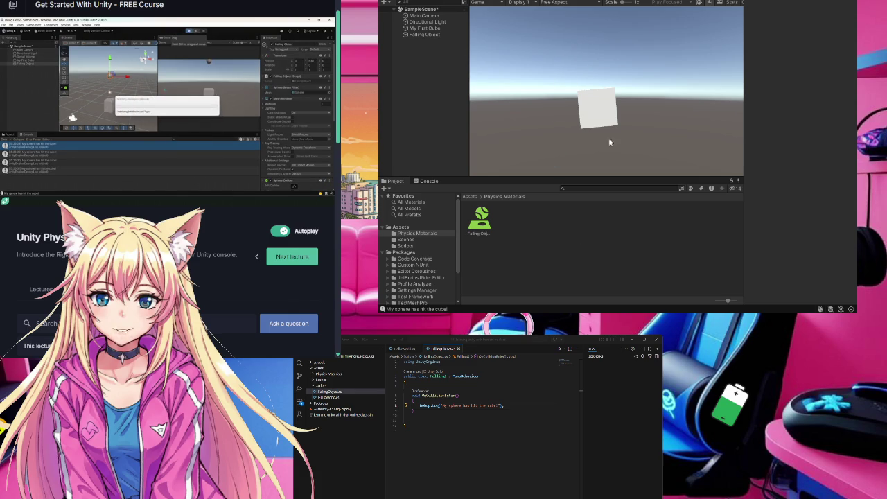
key("ctrl+p")
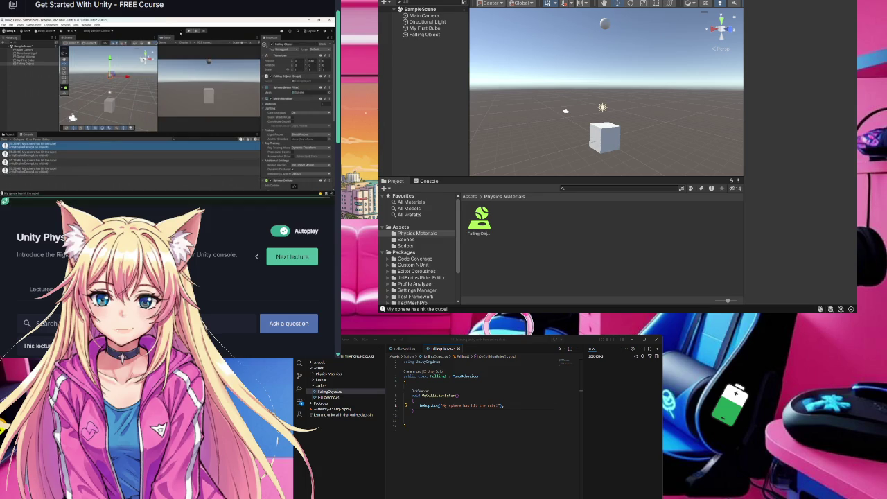
Step: Rewind the lesson video twice, ten seconds each, to review it
left_click(24, 195)
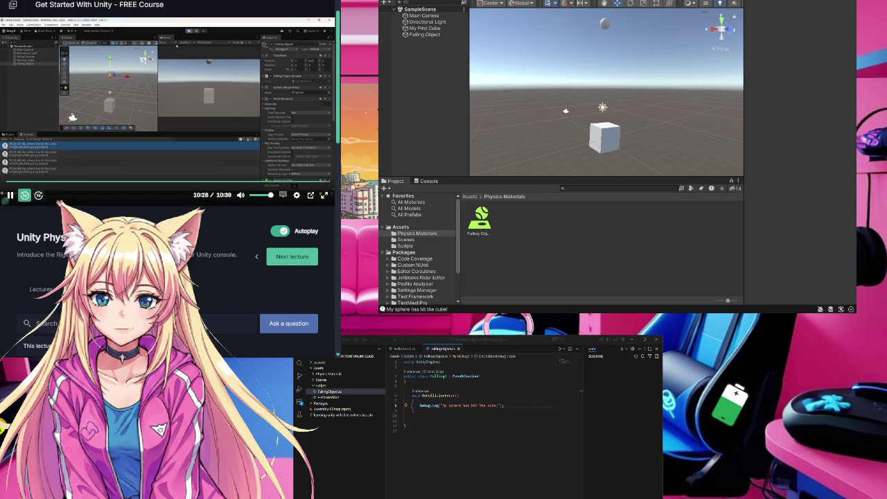
left_click(24, 196)
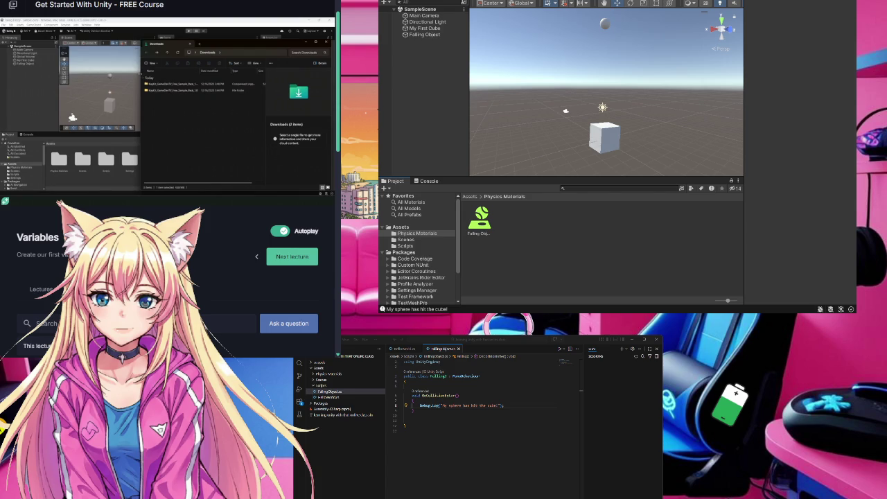
Step: Seek the lecture back to 00:15 and pause on the KayKit Prototyping Starter Pack page
mouse_move(55, 181)
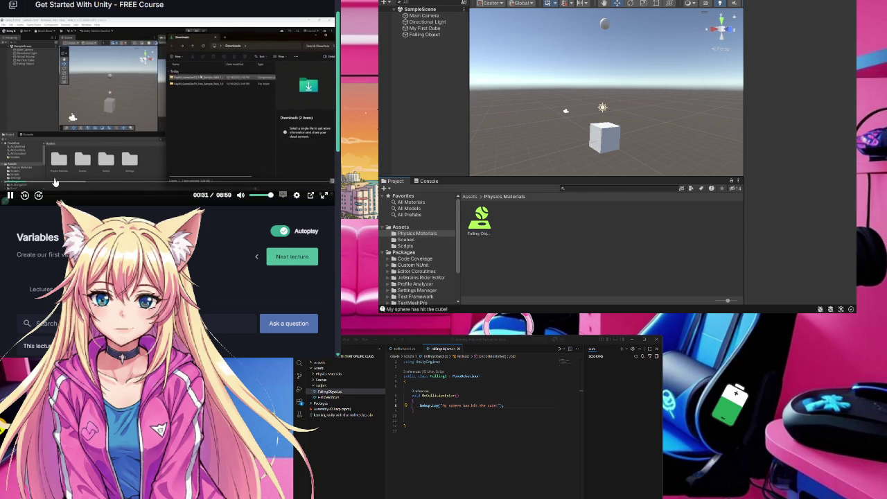
left_click(21, 182)
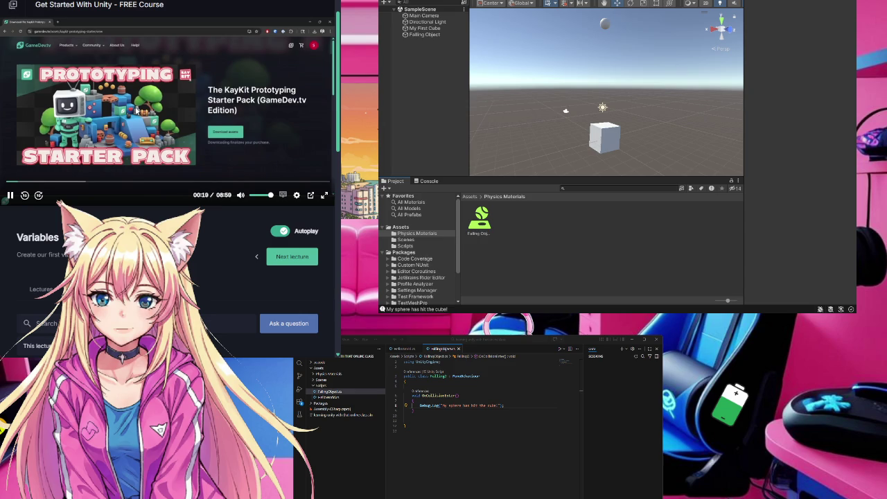
left_click(166, 132)
Step: Load gamedev.tv in a new Chrome tab
key("ctrl+t")
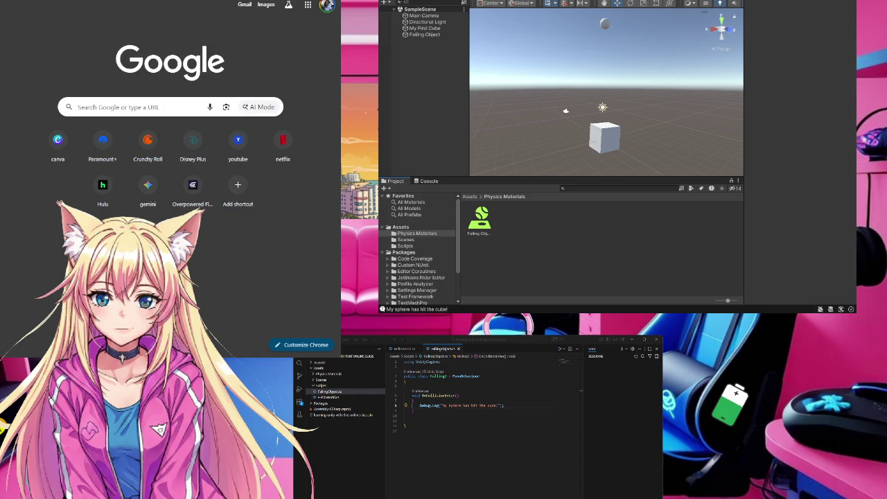
type("games")
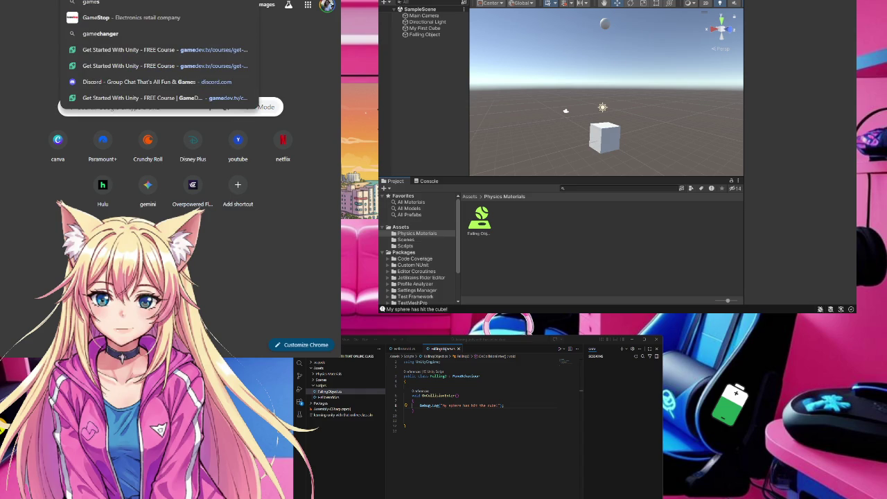
key("BackSpace")
type("dev.tv")
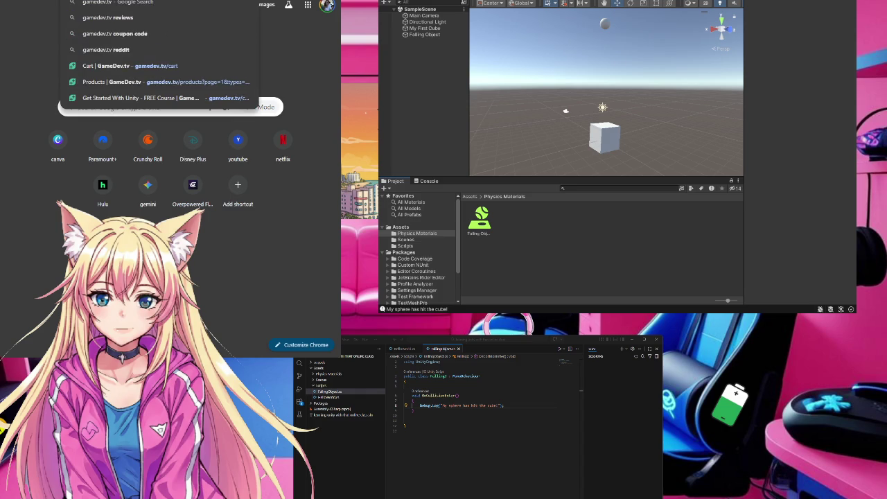
key("Return")
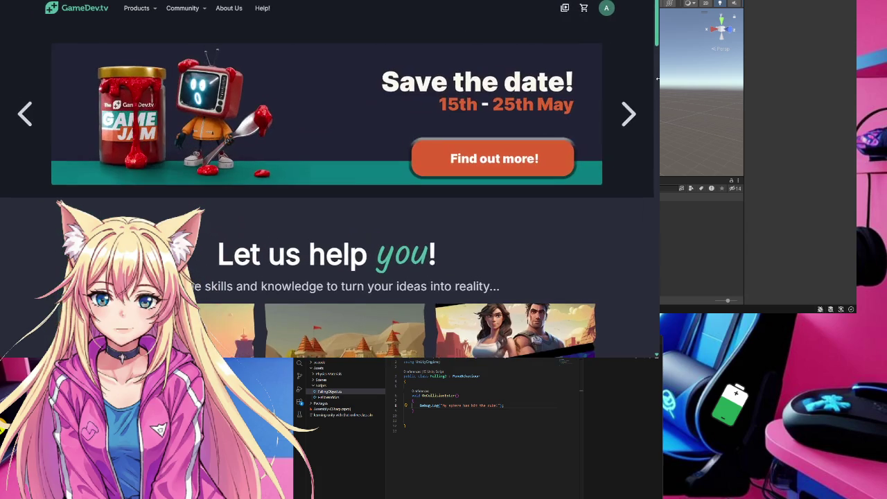
Step: Filter the GameDev.tv store to Assets products and narrow the browser window beside Unity
left_click(135, 12)
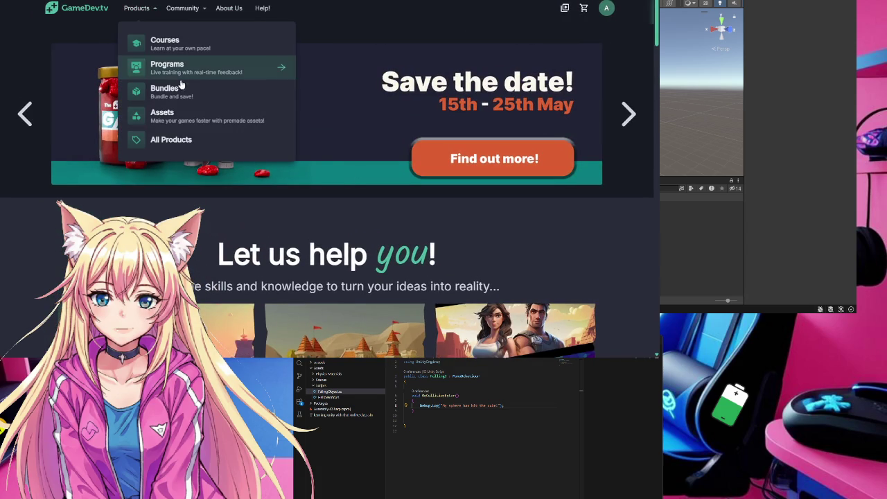
left_click(190, 121)
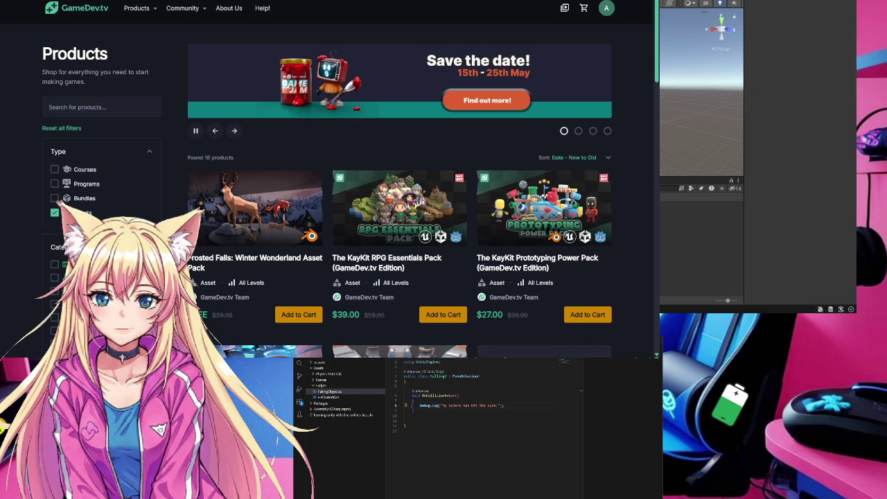
scroll(400, 187, "down", 7)
left_click_drag(658, 182, 577, 182)
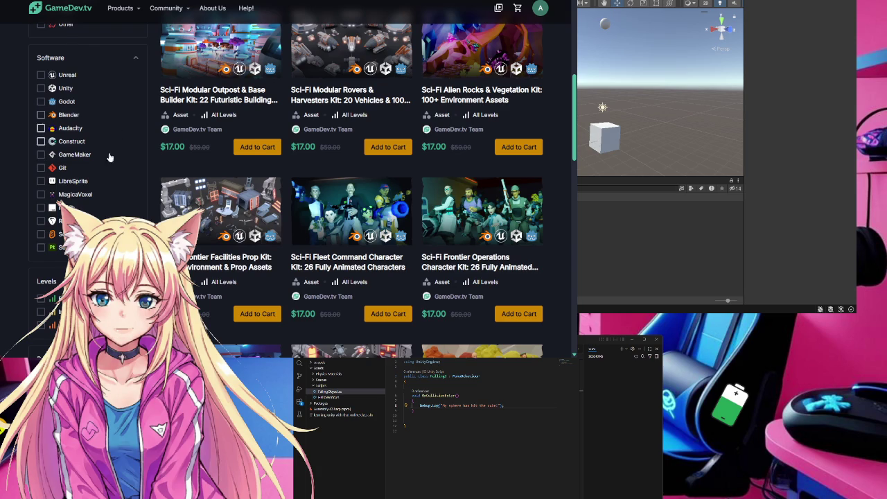
scroll(108, 179, "up", 10)
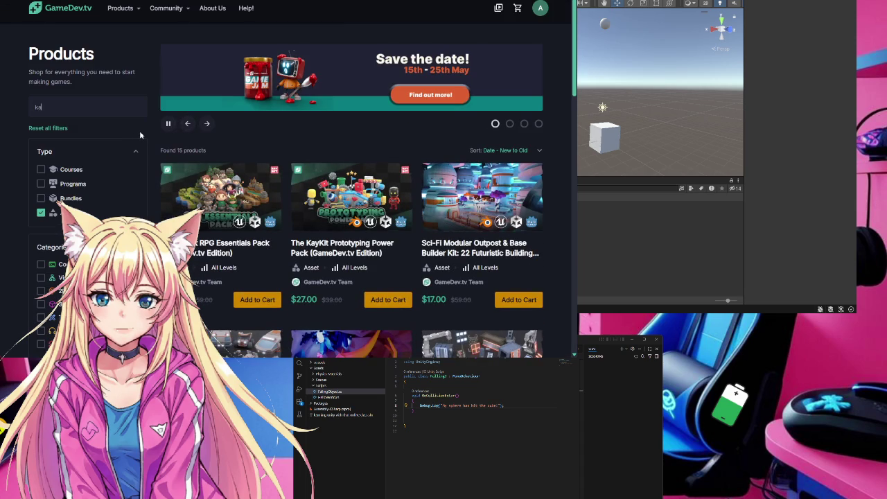
Step: Search the store for 'kaykit' and browse the KayKit pack results
type("ykit")
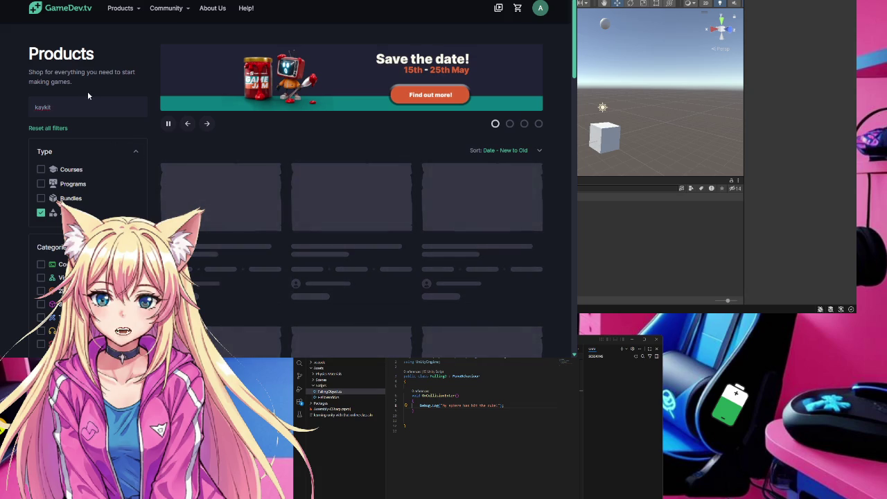
scroll(443, 264, "down", 1)
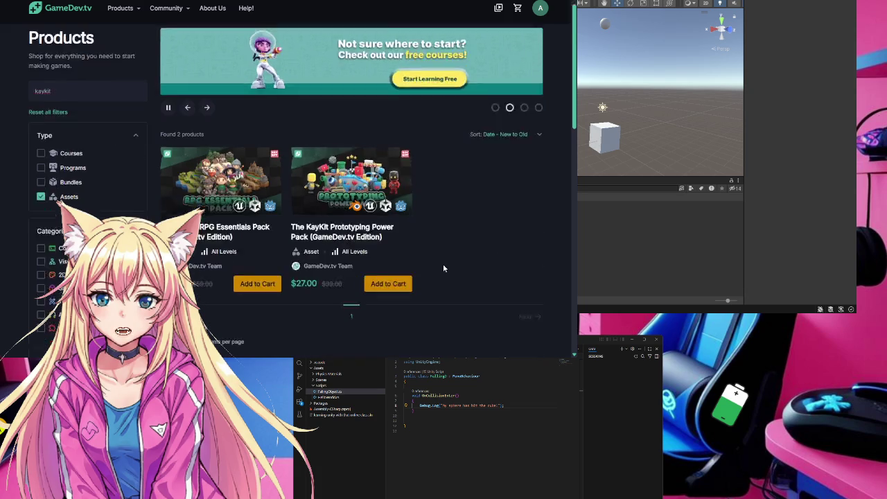
scroll(444, 268, "down", 2)
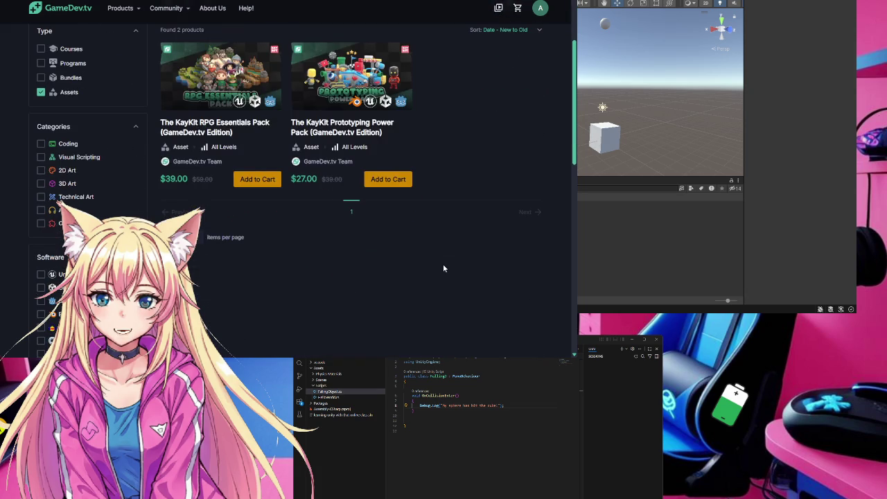
scroll(444, 269, "up", 2)
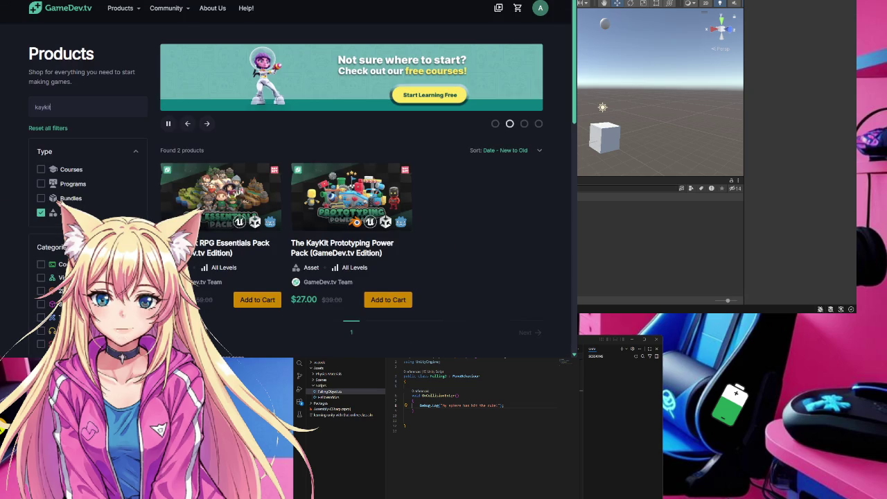
scroll(333, 229, "down", 3)
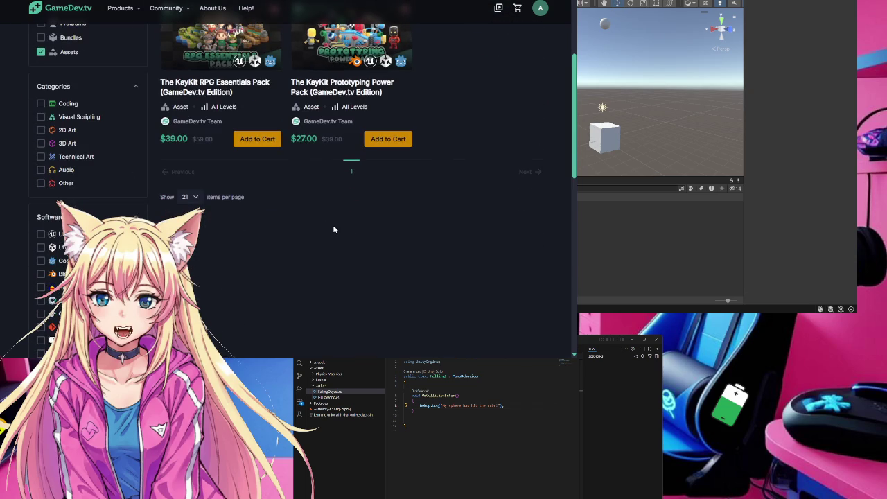
scroll(333, 230, "up", 1)
scroll(333, 229, "up", 1)
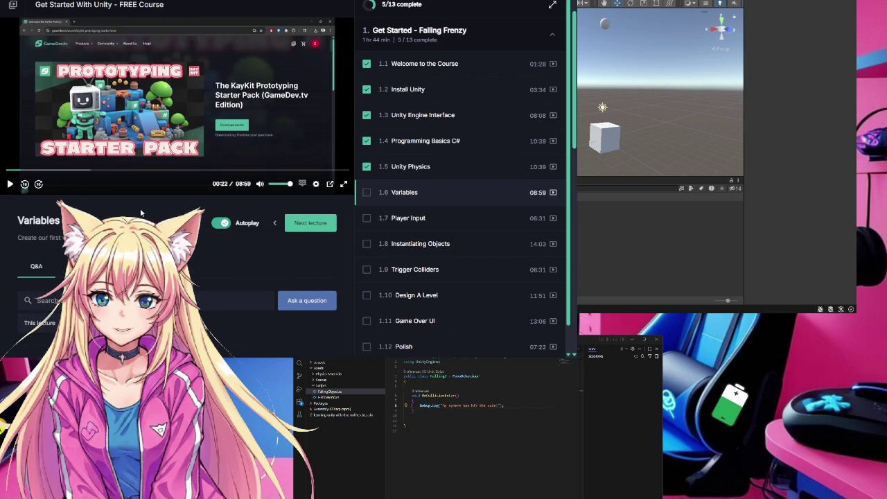
Step: Resume the Variables lecture and open the Prototyping KayKit link under its Resources
left_click(10, 185)
scroll(205, 253, "down", 4)
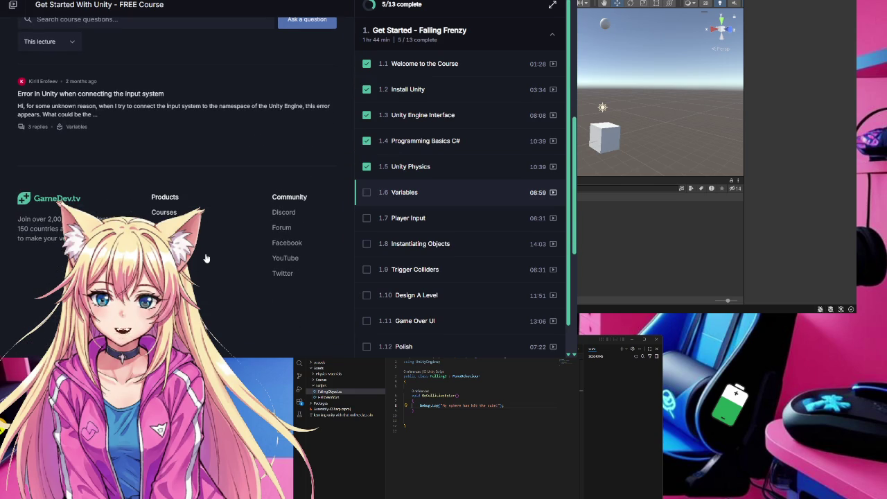
scroll(205, 259, "up", 1)
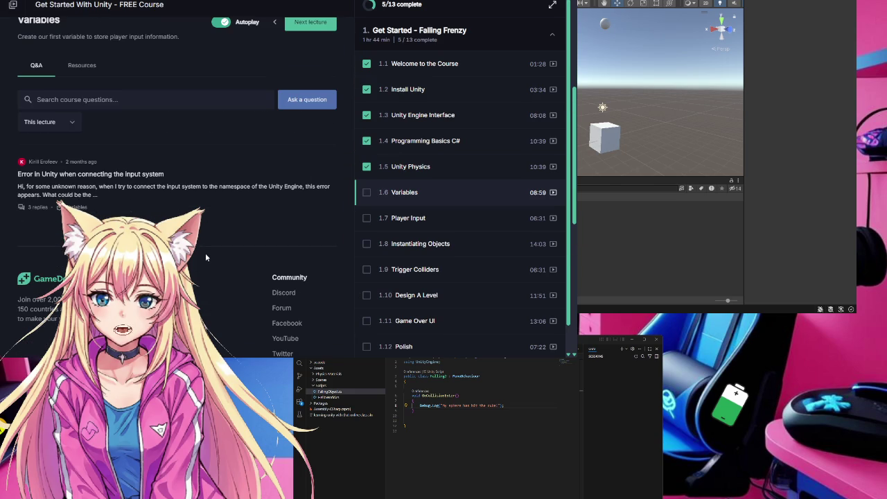
left_click(82, 65)
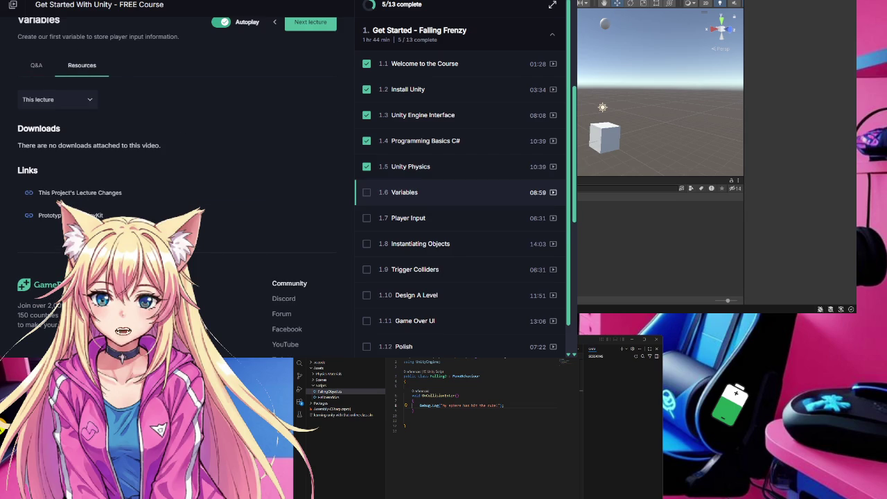
left_click(69, 215)
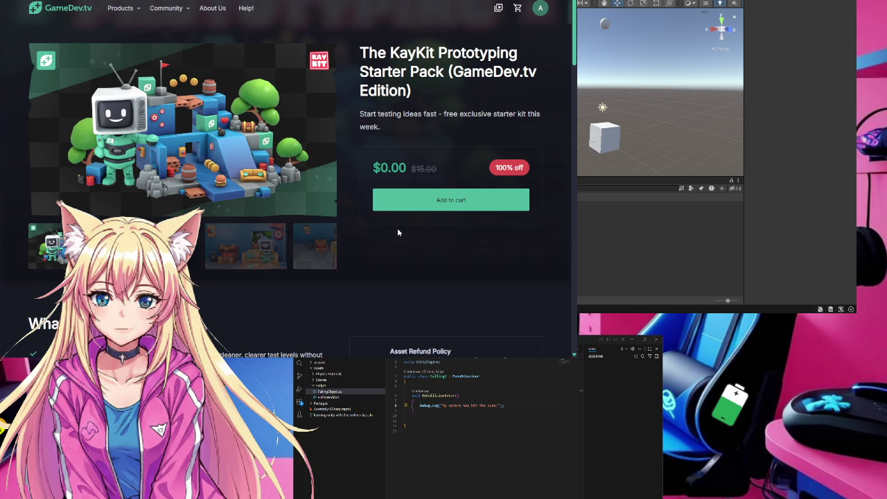
Step: Add the $0.00 KayKit Prototyping Starter Pack to the cart and return to the course tab
left_click(457, 204)
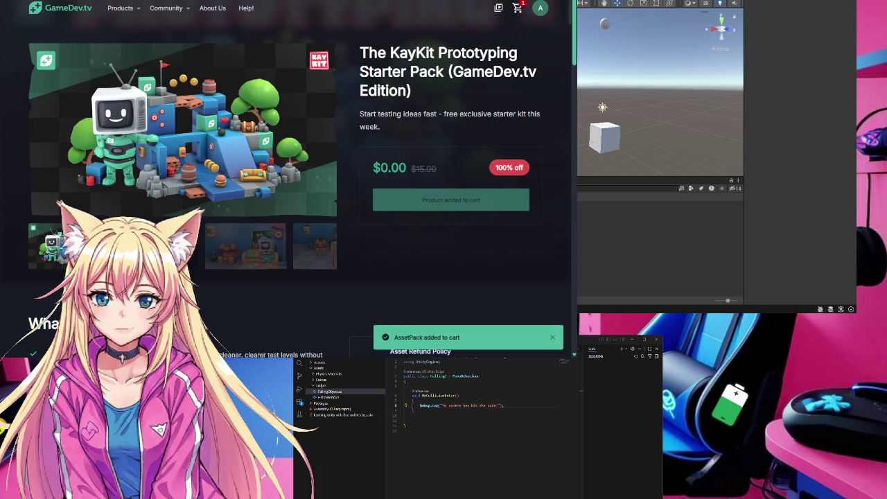
key("ctrl+Tab")
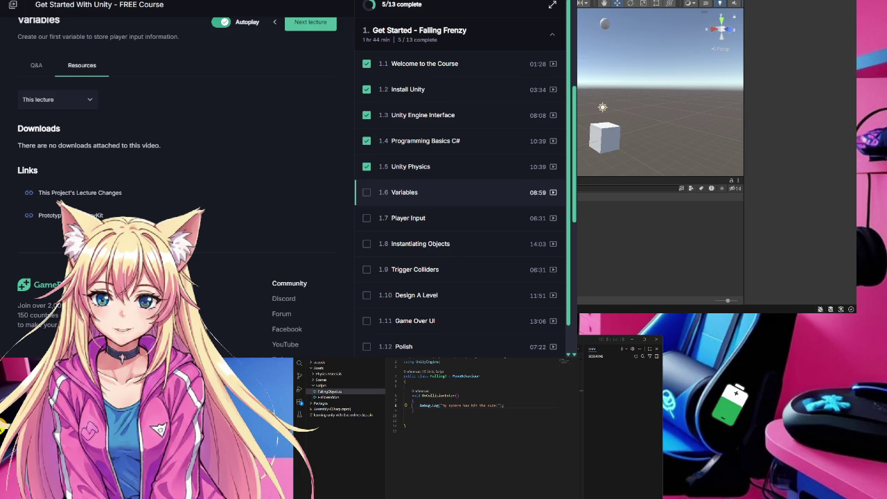
Step: Resume the Variables lecture video and pause it at 00:44 of 08:59
scroll(172, 174, "up", 3)
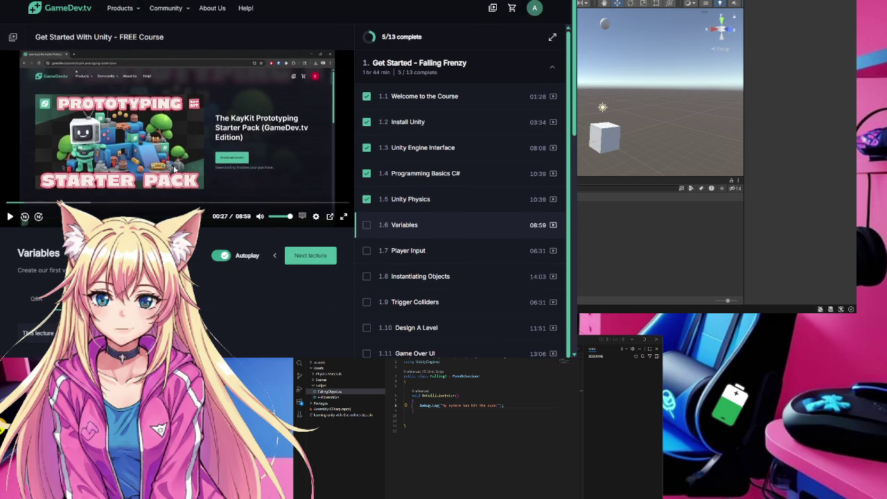
left_click(10, 217)
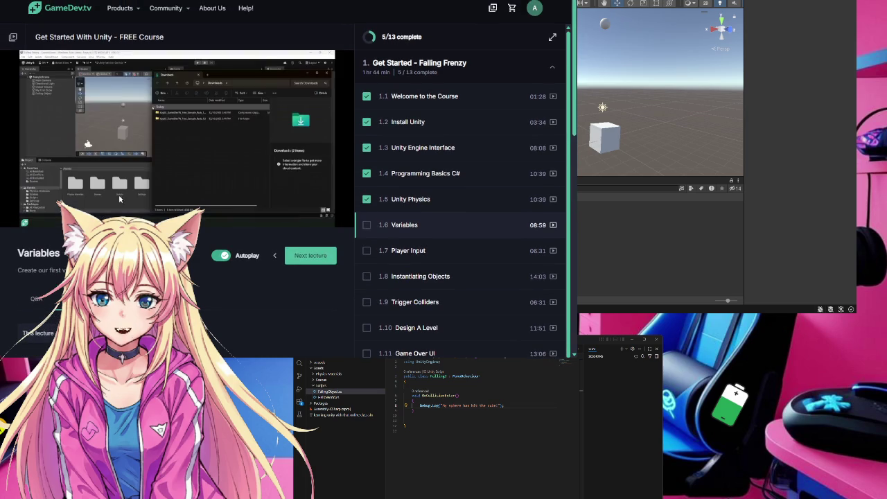
mouse_move(126, 168)
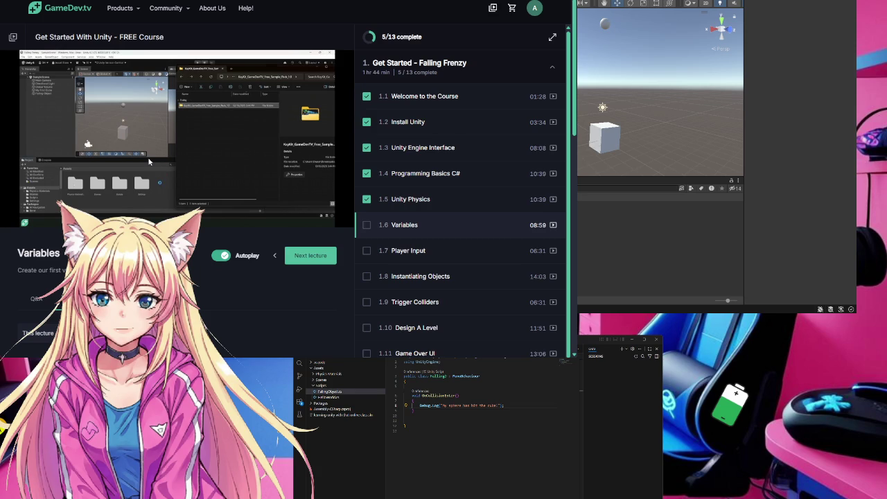
left_click(148, 161)
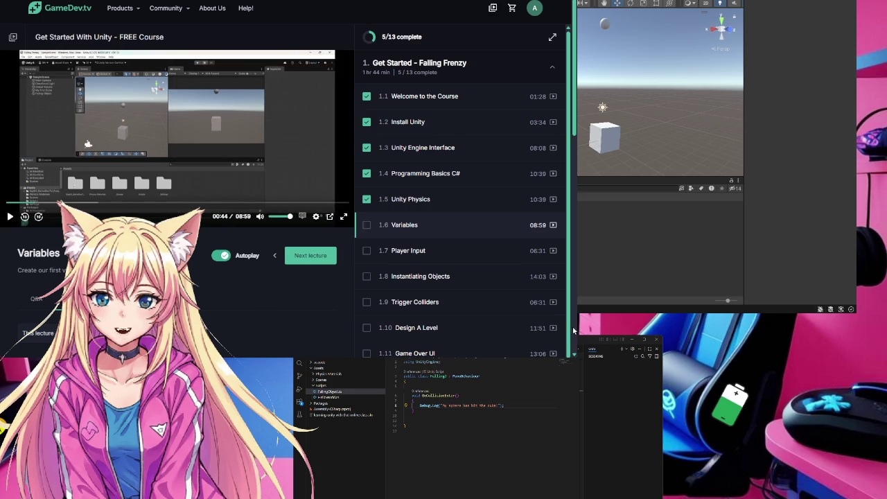
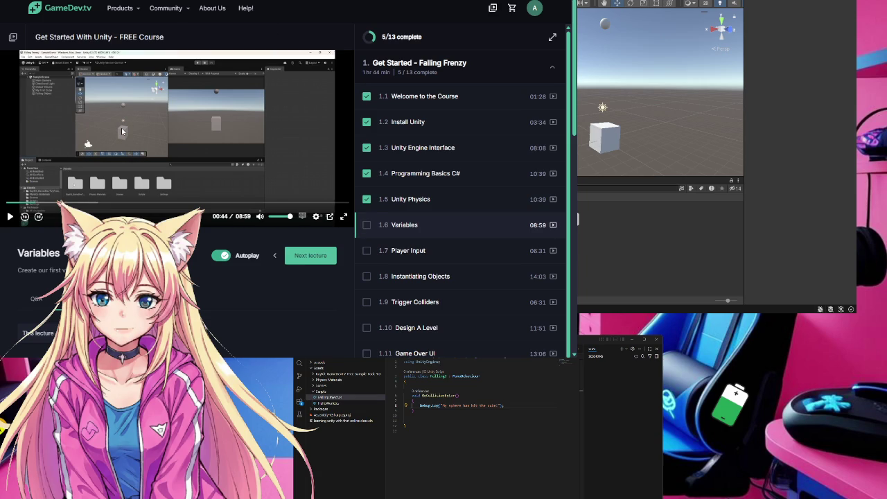
Step: Resume the lecture and browse the Assets > fbx(unity) models such as Burger, Chest, Coin and Rock_A
key("space")
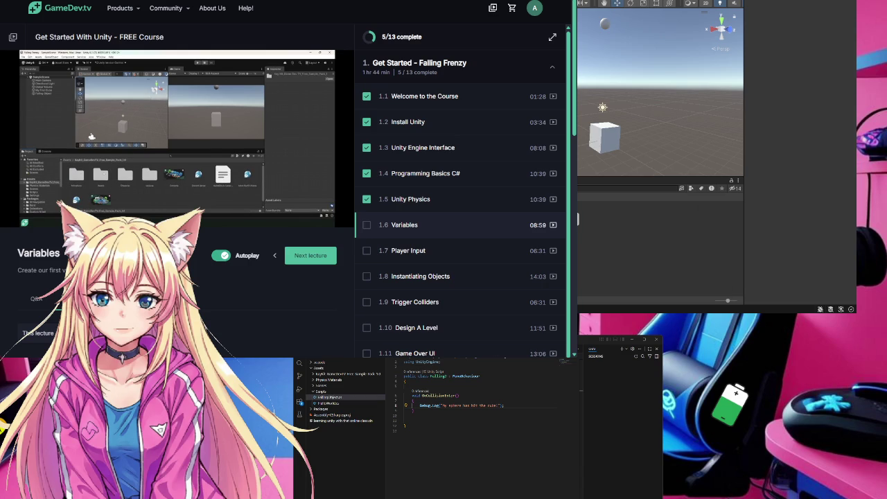
left_click(577, 219)
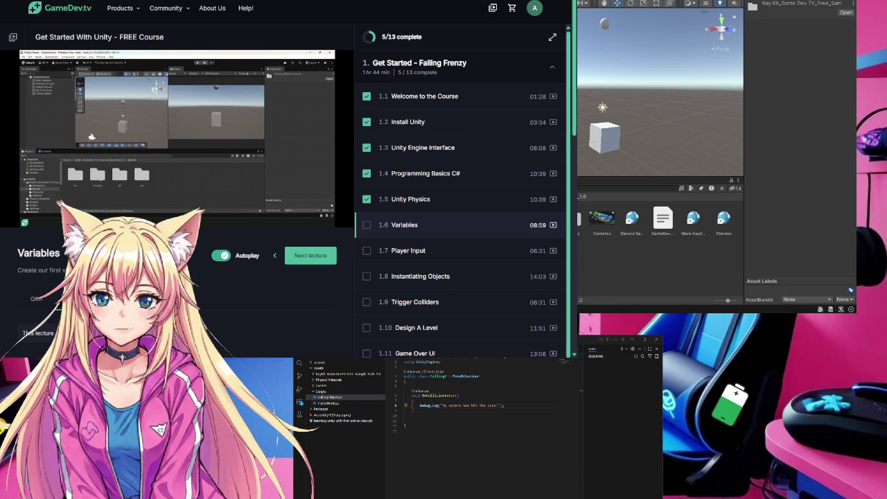
left_click(581, 197)
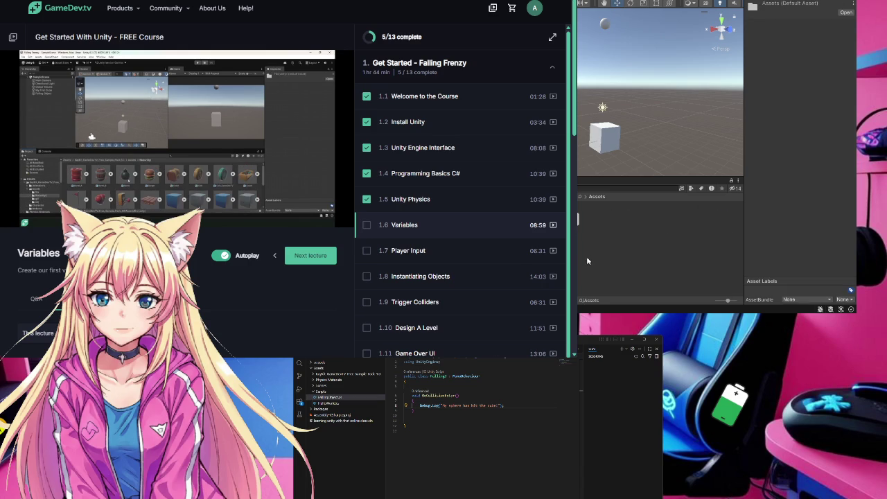
left_click(577, 219)
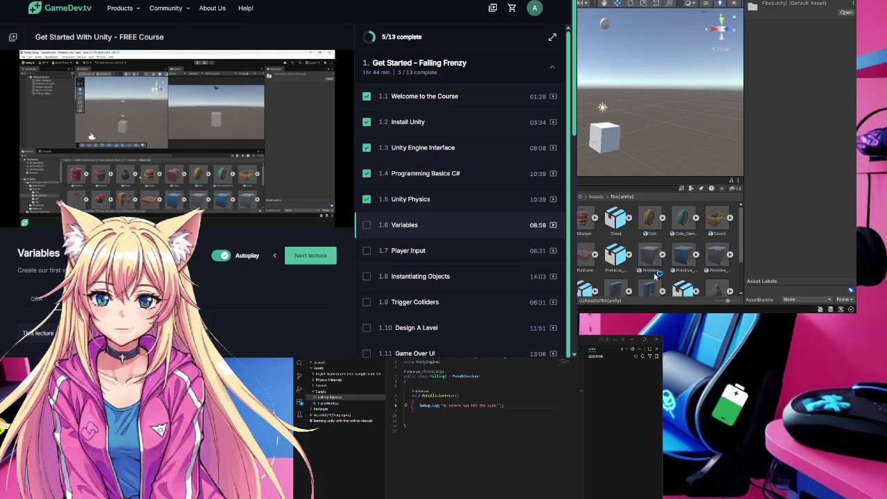
scroll(641, 269, "down", 2)
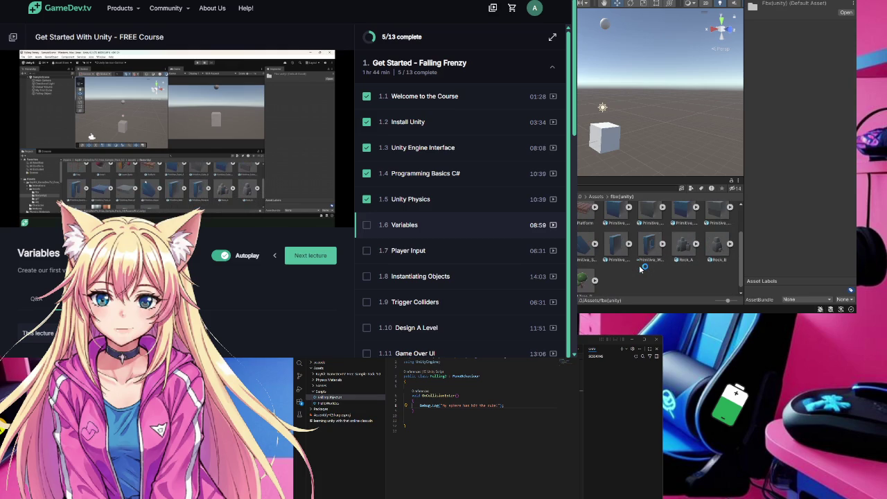
scroll(641, 269, "up", 2)
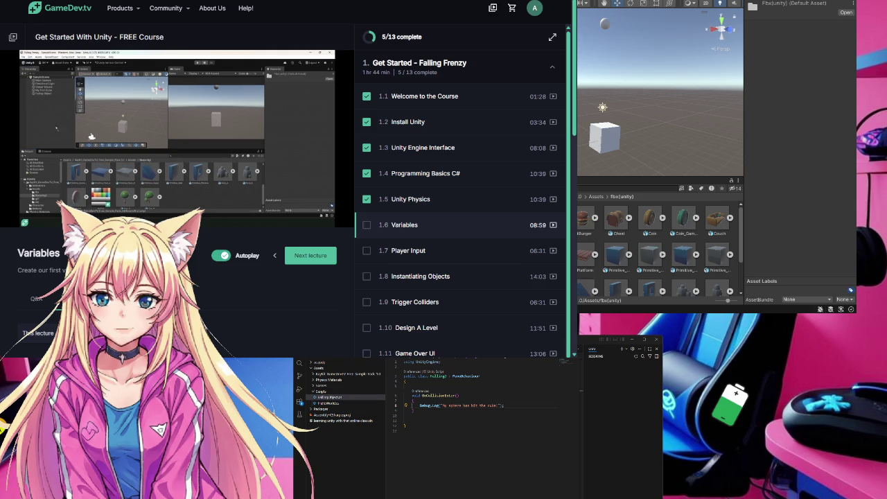
scroll(659, 249, "down", 2)
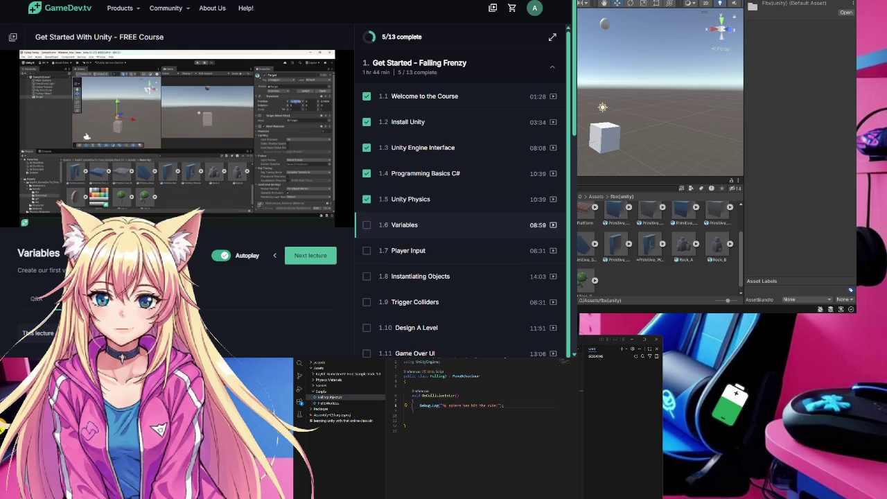
Step: Select the Target cube, close the code editor, and raise Target to Y 0.89
left_click(605, 139)
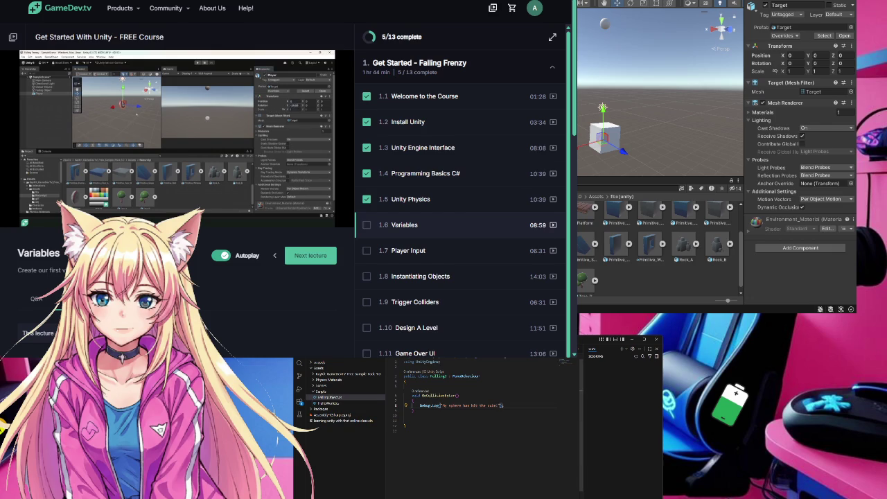
left_click(632, 340)
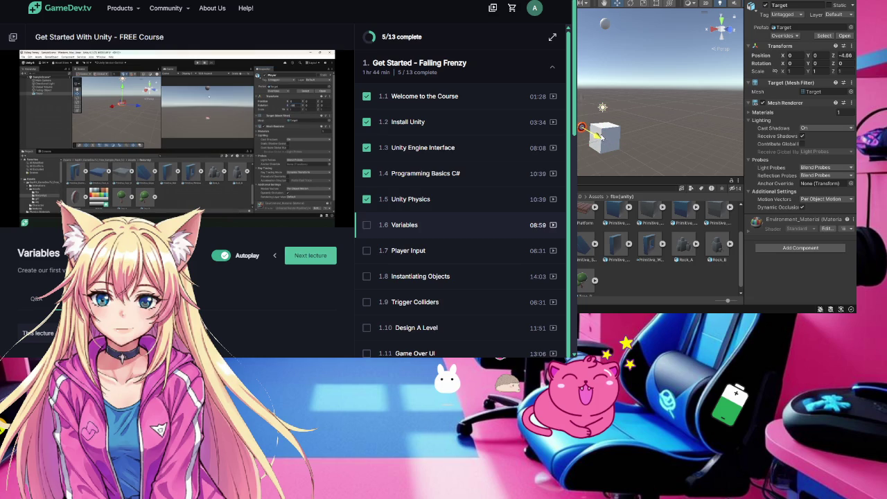
left_click_drag(584, 97, 582, 89)
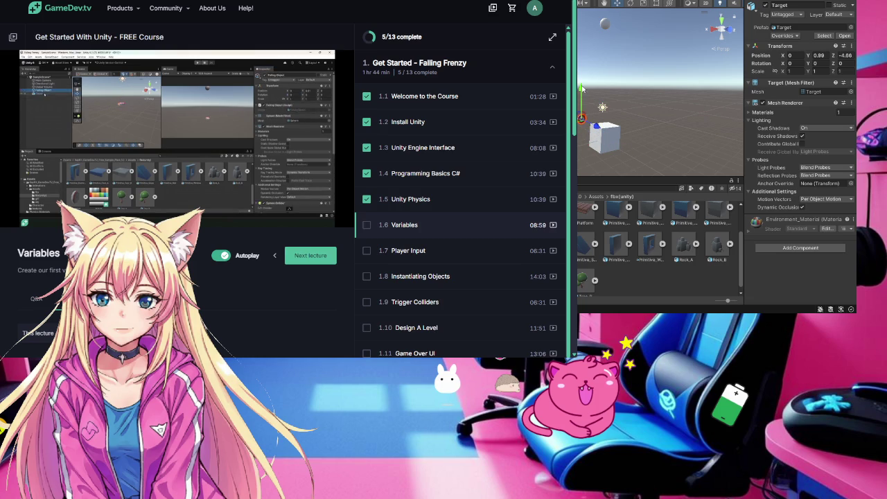
left_click(823, 64)
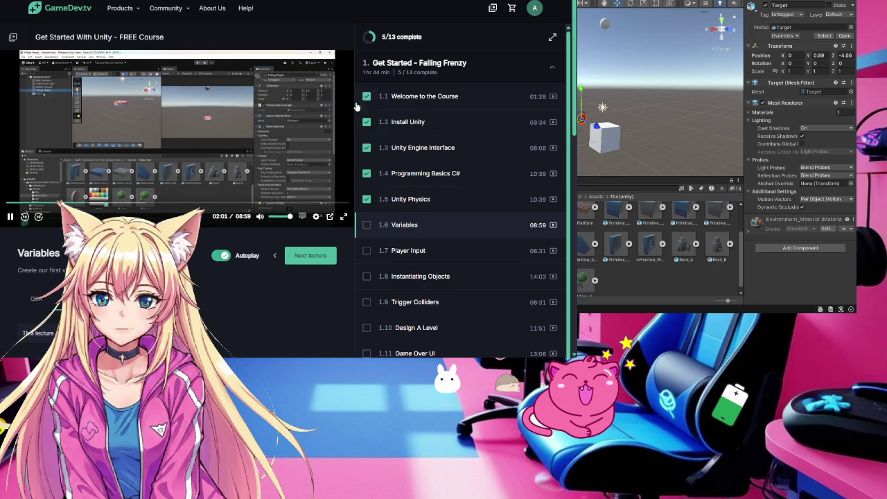
Step: Set the Target's Rotation X to -90
left_click(789, 63)
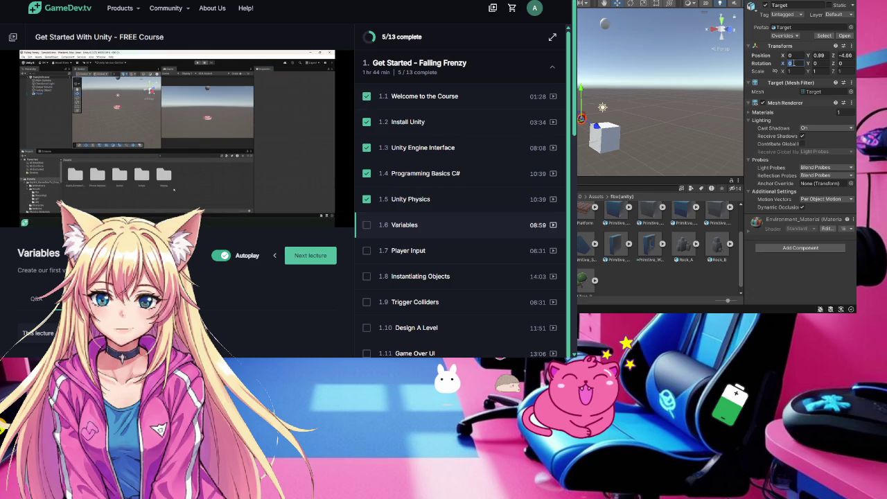
type("-90")
left_click(810, 72)
Step: Rewind the lecture video a few seconds and deselect the Target object
mouse_move(195, 186)
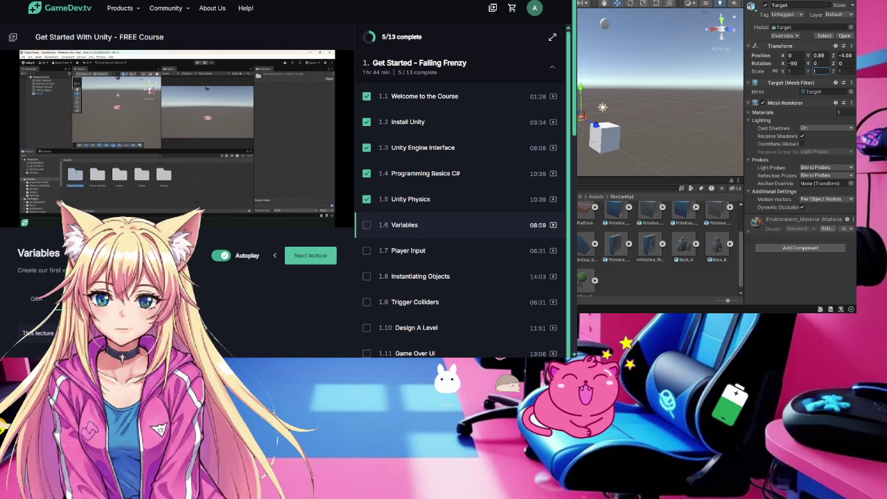
mouse_move(62, 203)
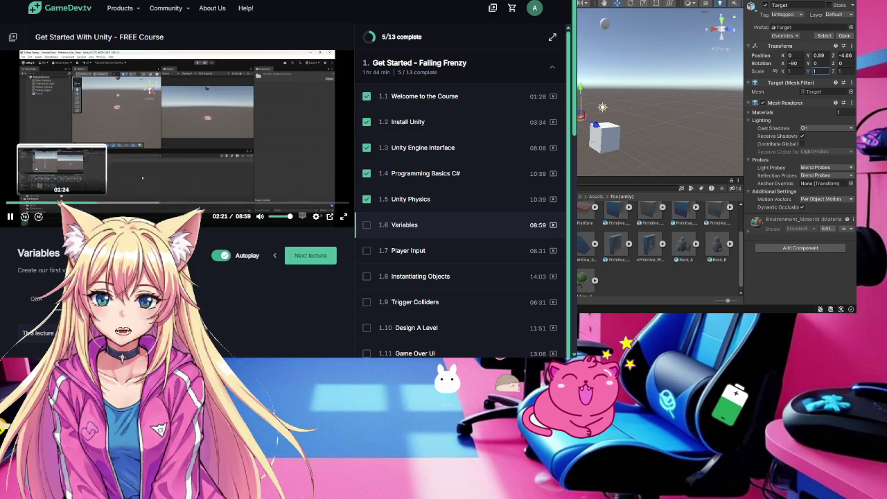
left_click(91, 203)
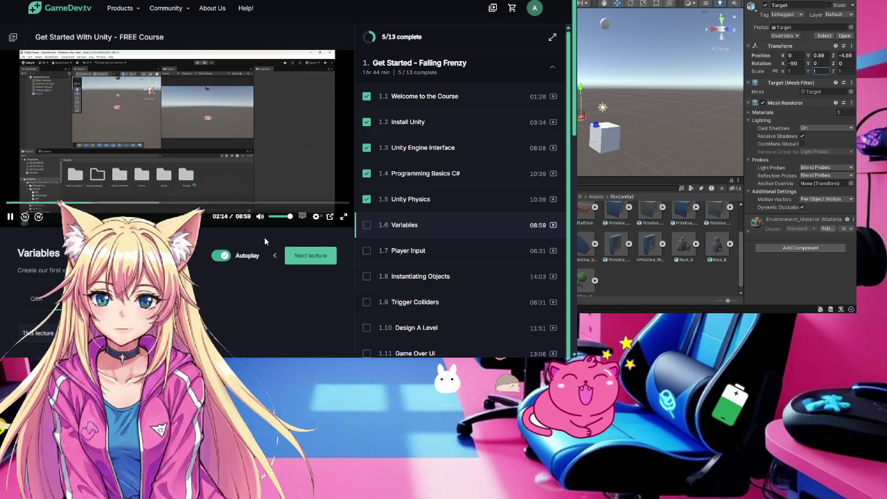
left_click(728, 284)
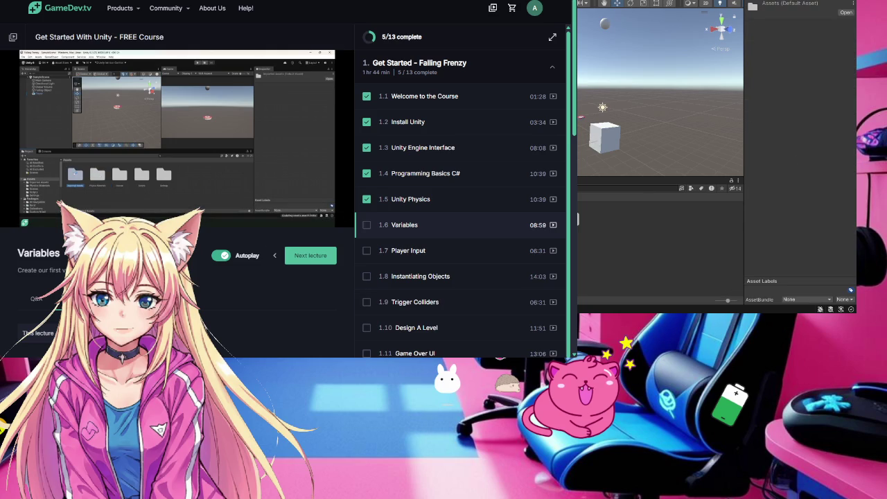
Step: Pause the lecture, select the Imported Assets folder, then resume the video and clear the selection
key("space")
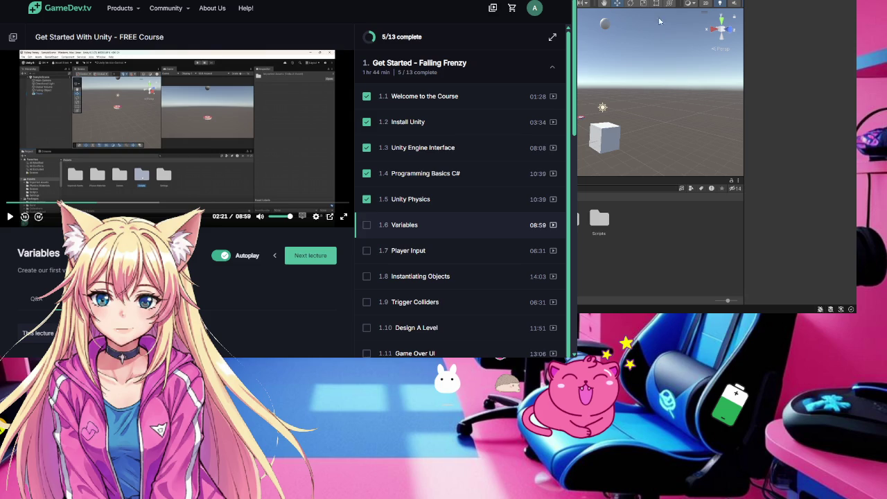
left_click(619, 244)
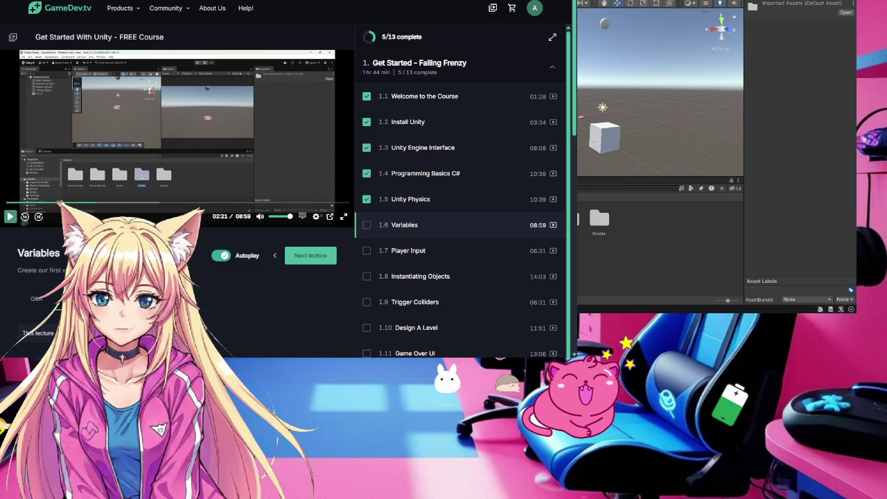
left_click(10, 216)
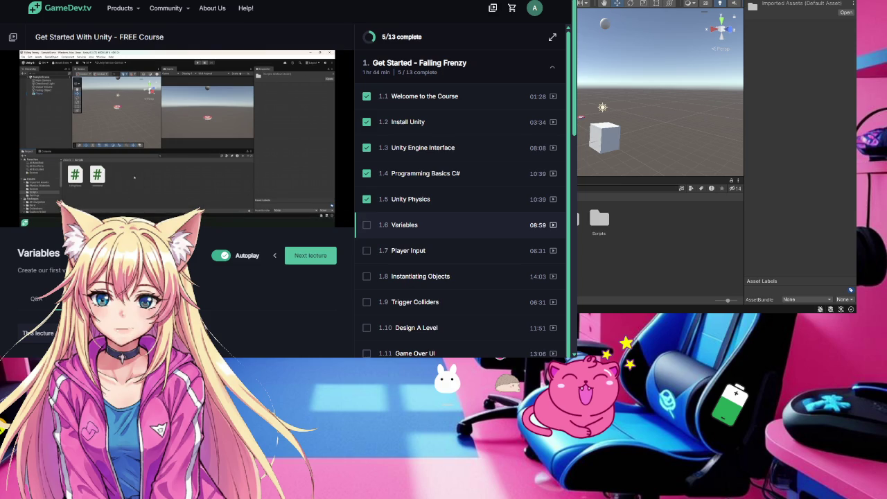
left_click(726, 251)
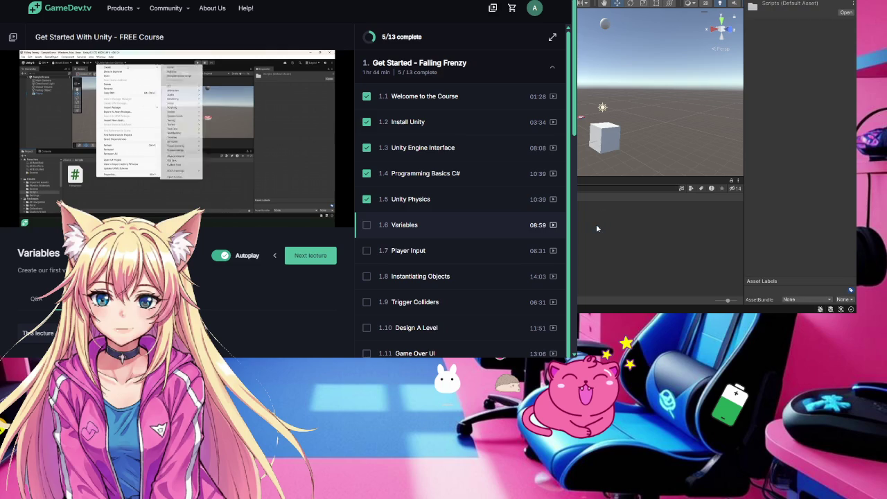
double_click(599, 221)
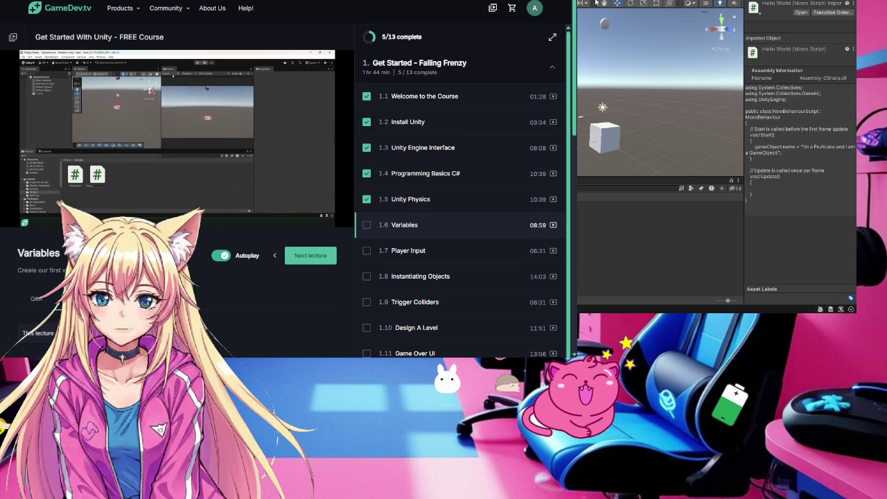
left_click(593, 279)
left_click(587, 223)
left_click(586, 223)
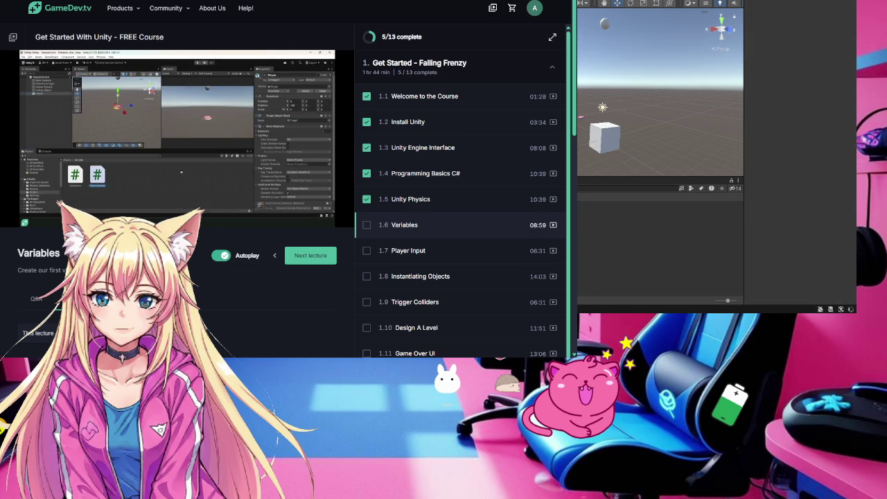
left_click(180, 131)
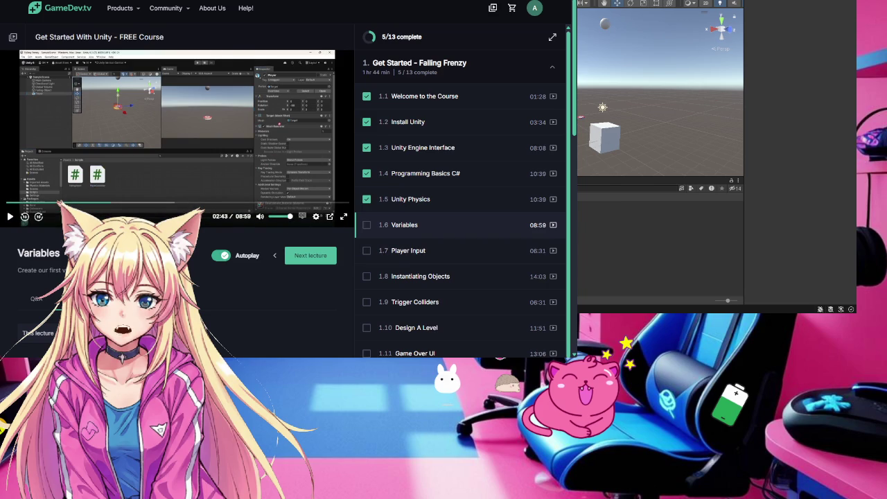
left_click(595, 235)
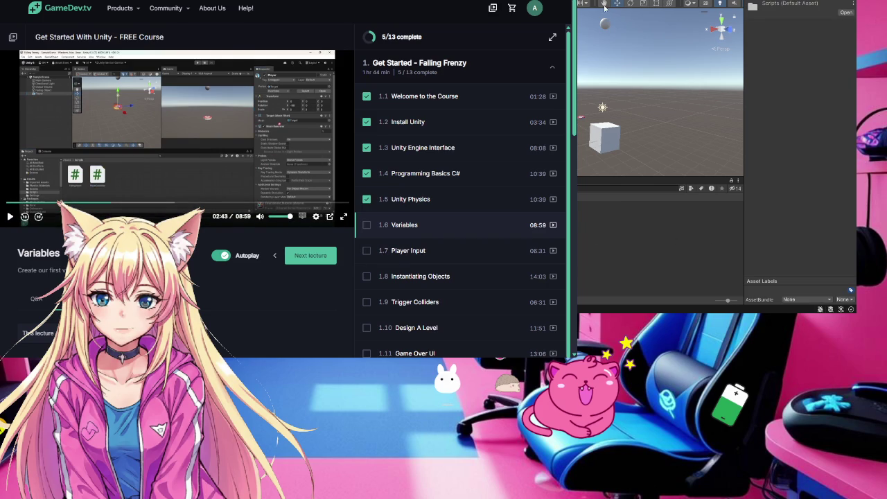
left_click(595, 177)
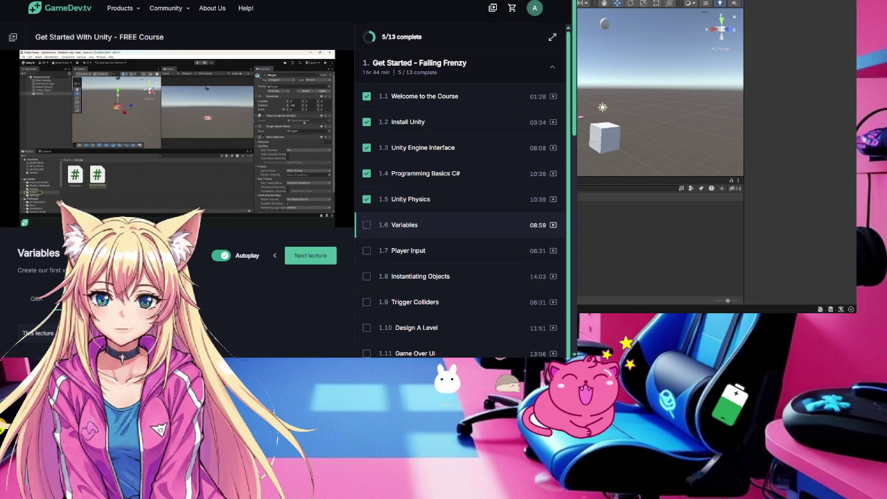
mouse_move(177, 138)
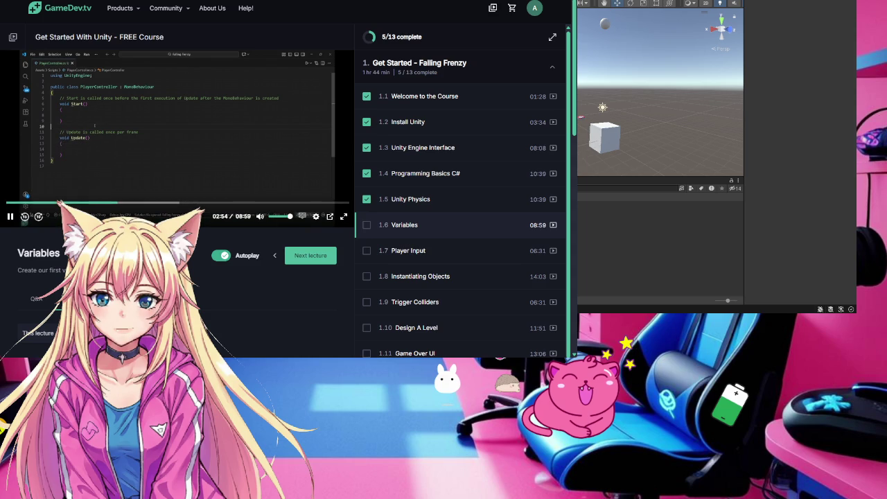
Step: Rewind the lesson, then select PlayerController's default Start() method and its comment lines
left_click(24, 216)
left_click(25, 216)
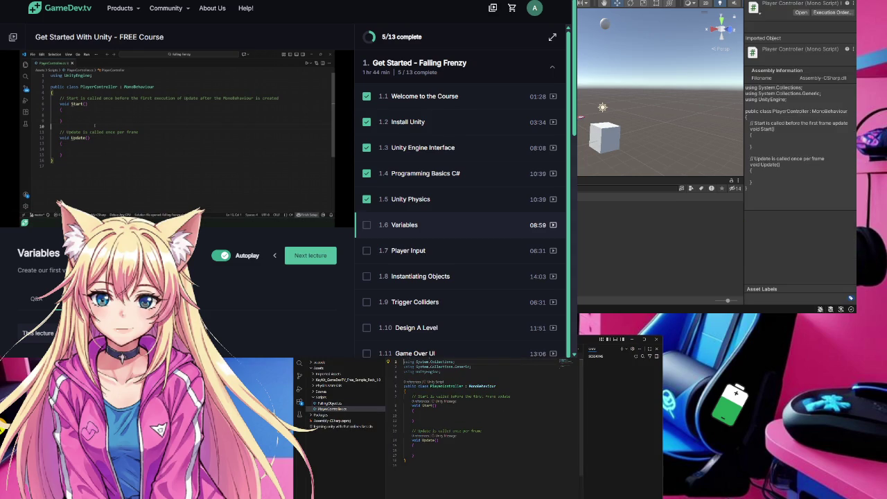
mouse_move(181, 139)
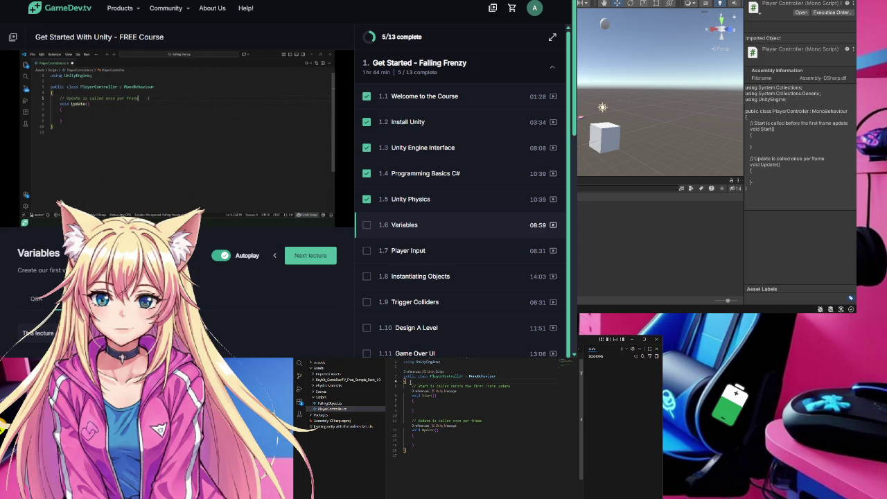
mouse_move(407, 380)
left_mouse_down()
mouse_move(476, 411)
mouse_move(467, 391)
left_mouse_up()
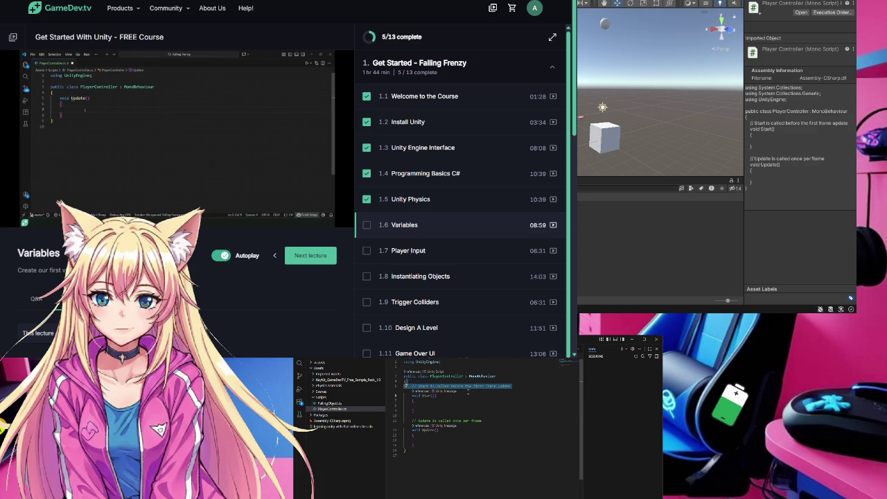
mouse_move(468, 392)
left_mouse_down()
mouse_move(419, 410)
mouse_move(484, 420)
left_mouse_up()
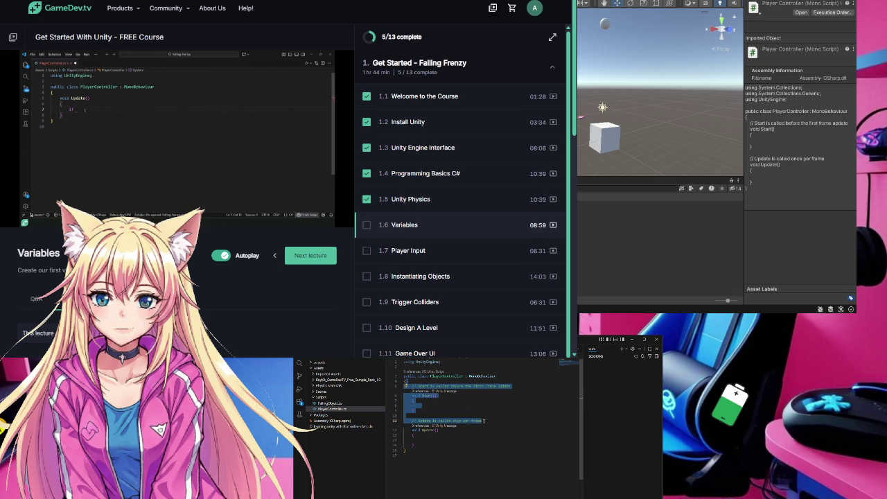
Step: Delete Start(), begin an if statement in Update, and rewind the lesson to the coding part
key("BackSpace")
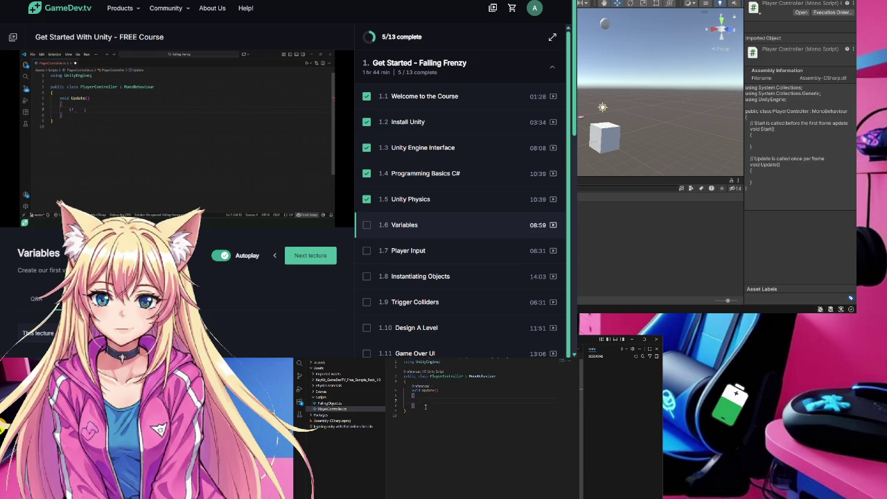
key("Return")
type("if")
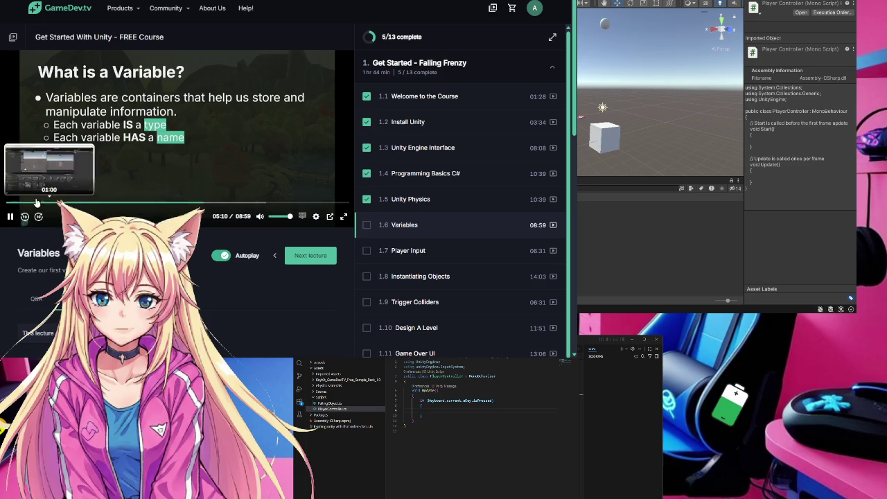
left_click(25, 216)
left_click(25, 216)
left_click(24, 216)
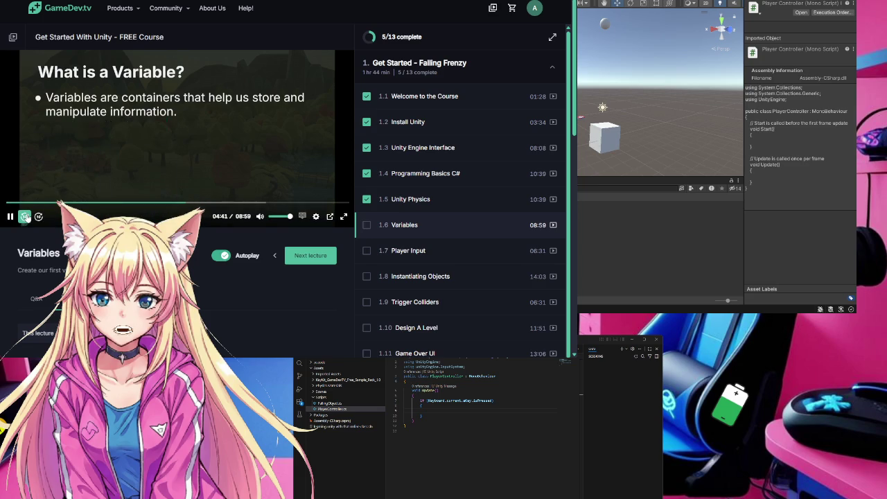
left_click(24, 216)
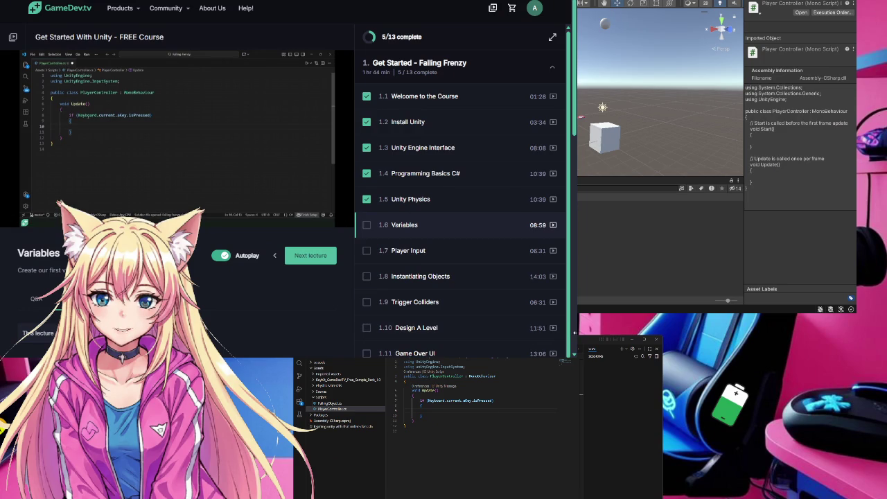
mouse_move(575, 333)
left_mouse_down()
mouse_move(375, 304)
mouse_move(387, 304)
left_mouse_up()
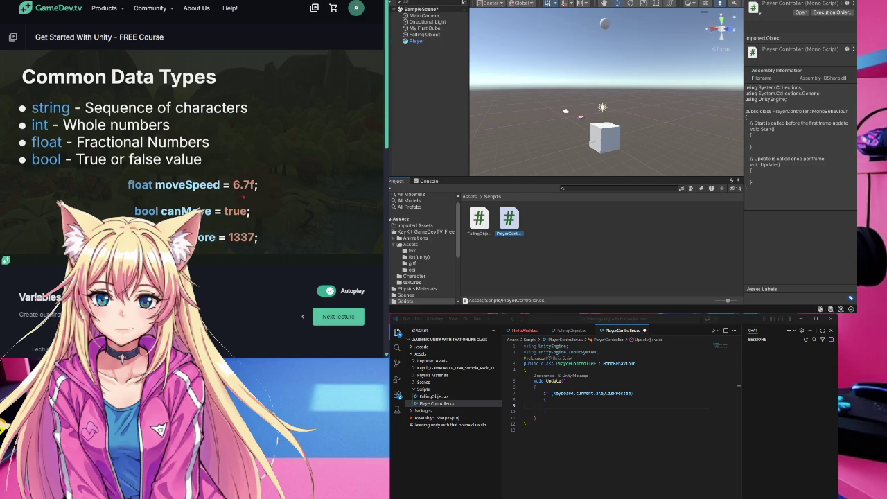
mouse_move(192, 173)
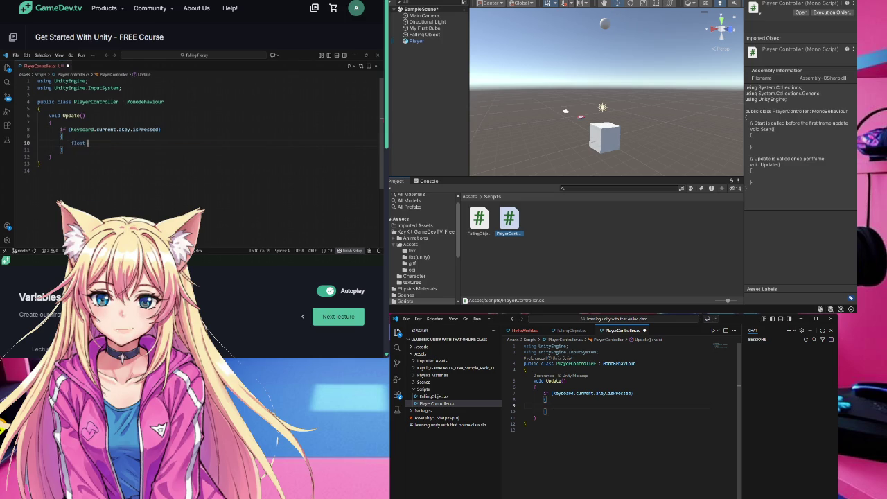
Step: Write float input = -1f; inside the A-key if block and start a new line
type("float")
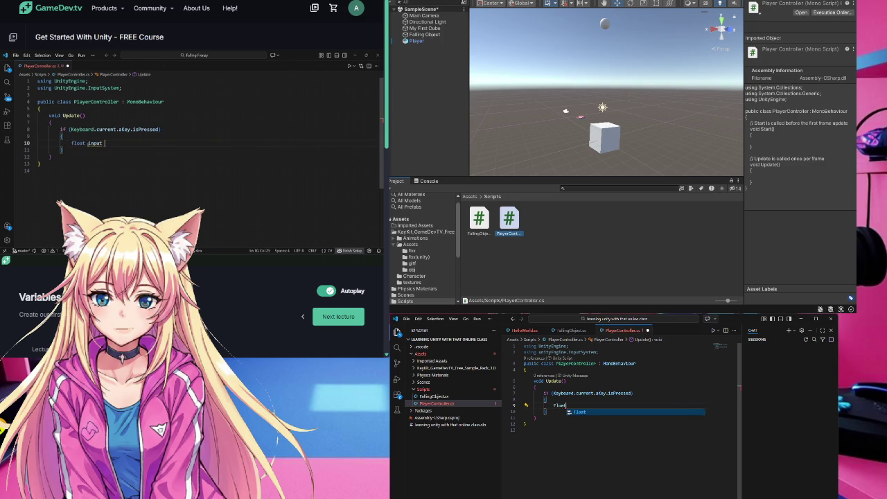
key("BackSpace")
key("BackSpace")
key("BackSpace")
type("f")
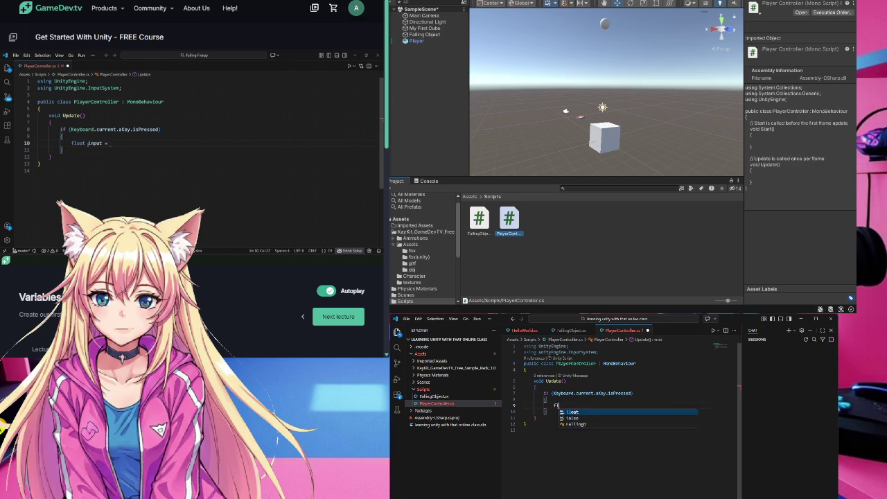
type("l")
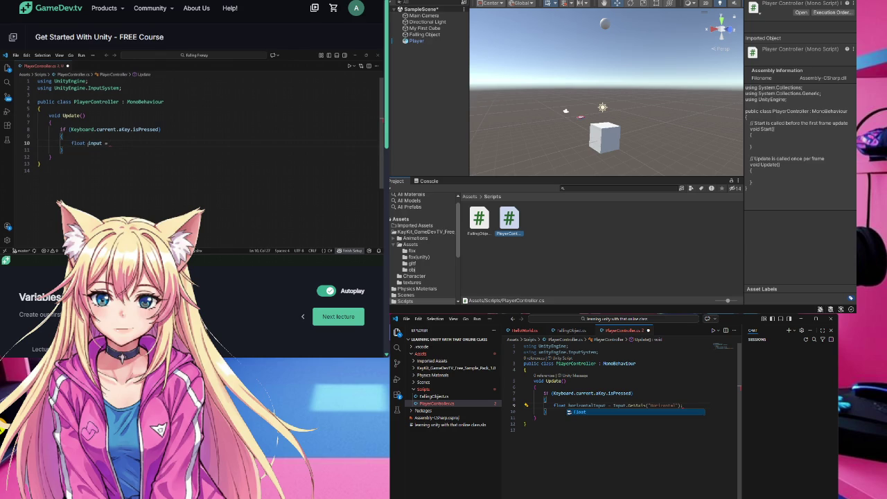
type("oat input")
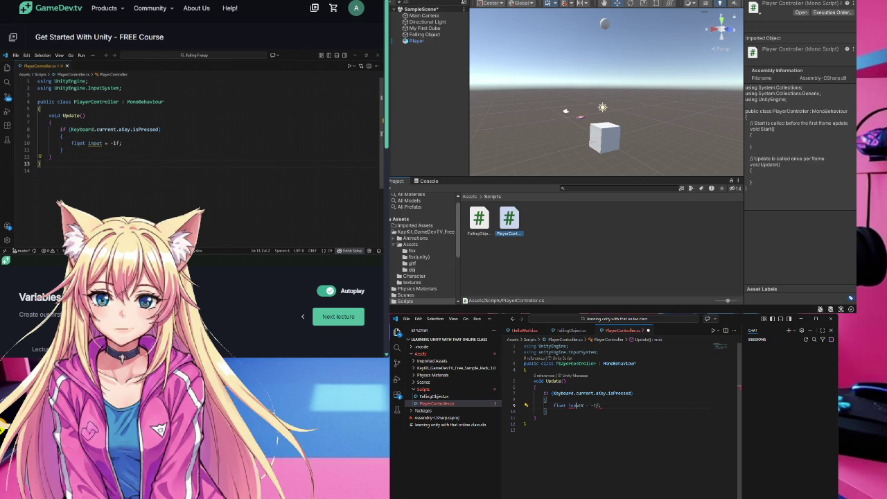
type(" = ")
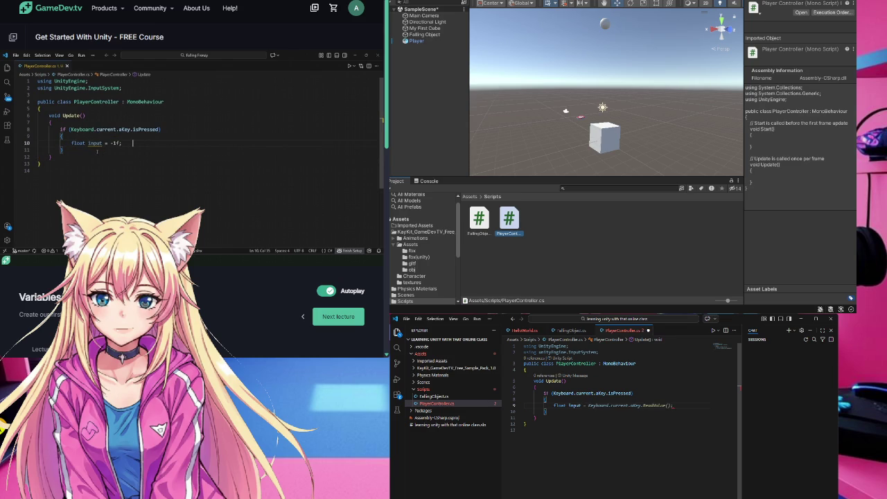
type("-1f;")
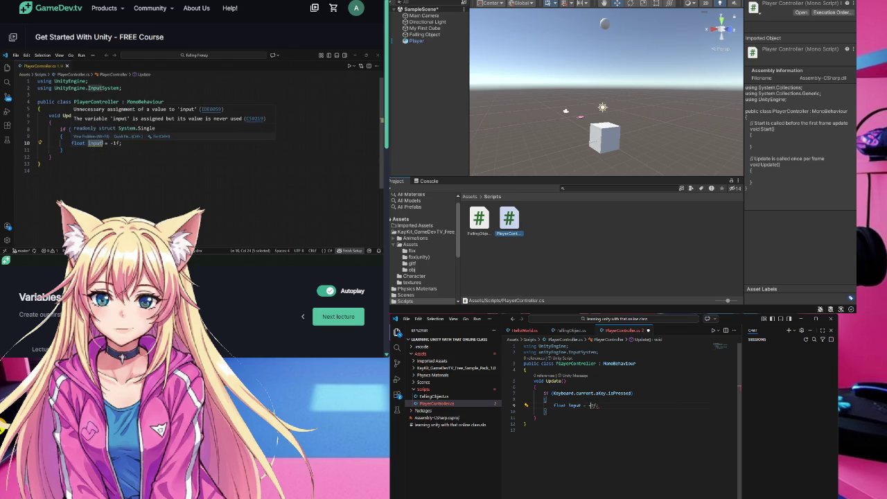
key("Return")
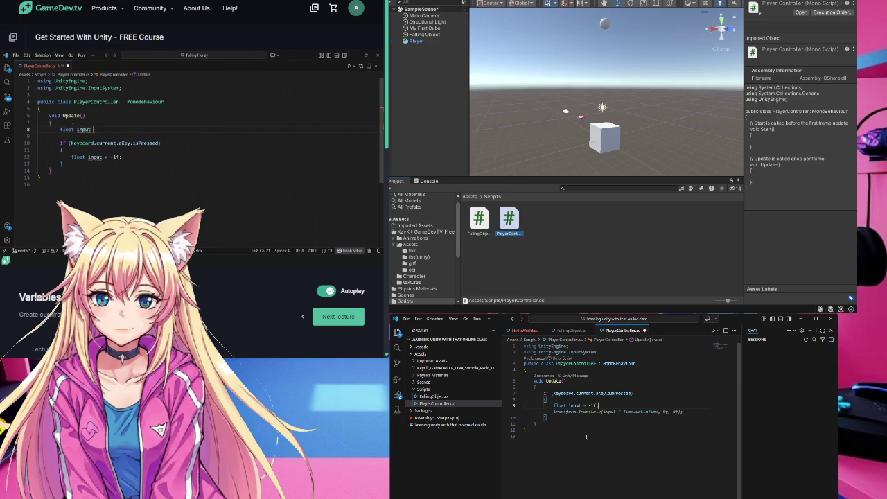
Step: Declare float input = 0f; at the top of Update, above the A-key check
left_click(548, 387)
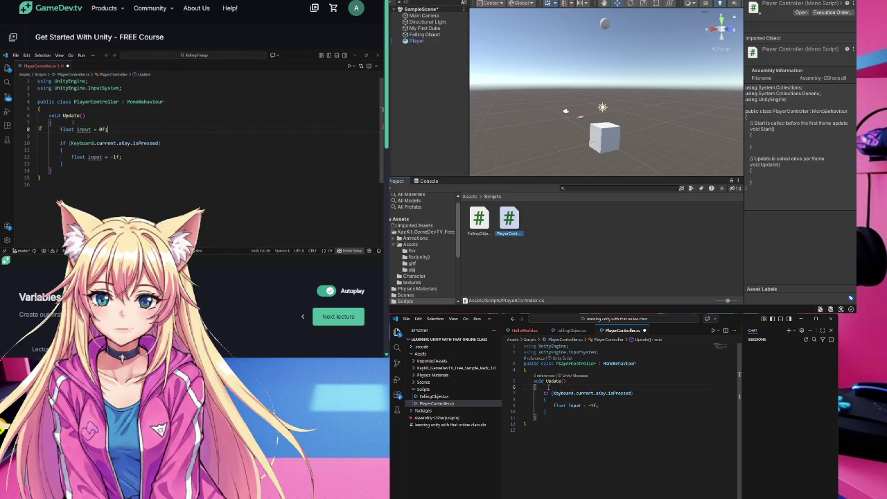
key("Return")
key("Return")
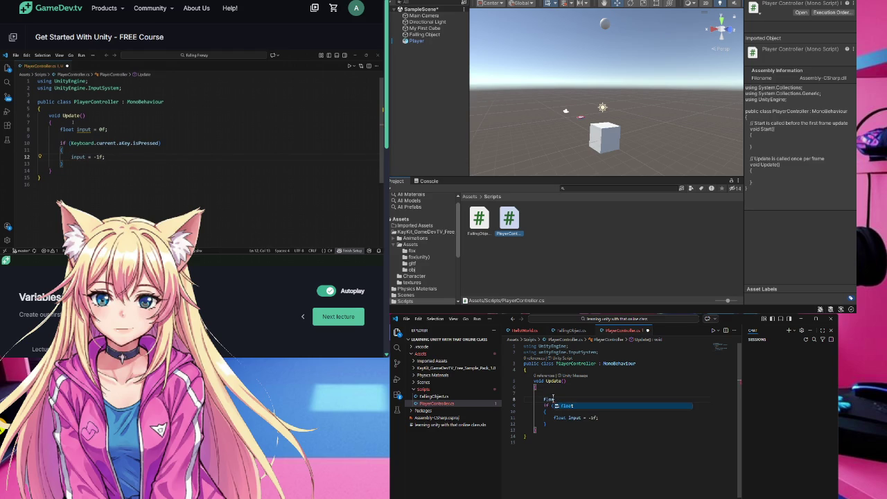
type("float")
type(" input = 0f;")
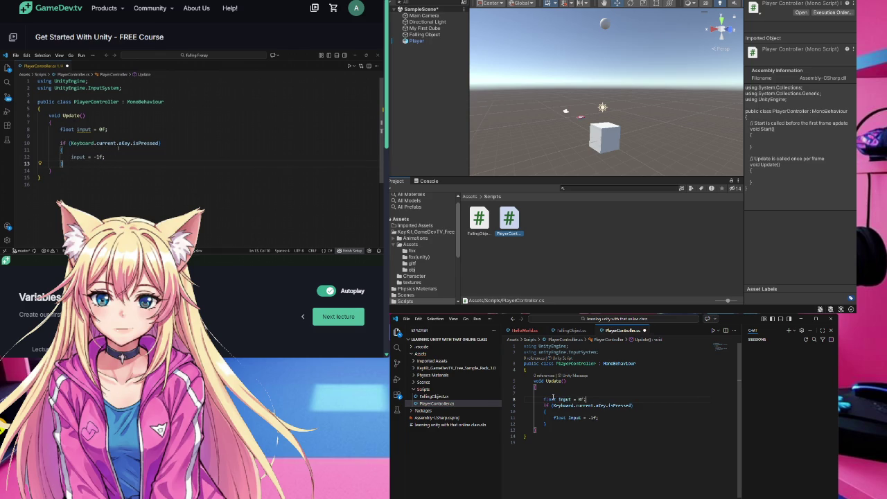
key("Return")
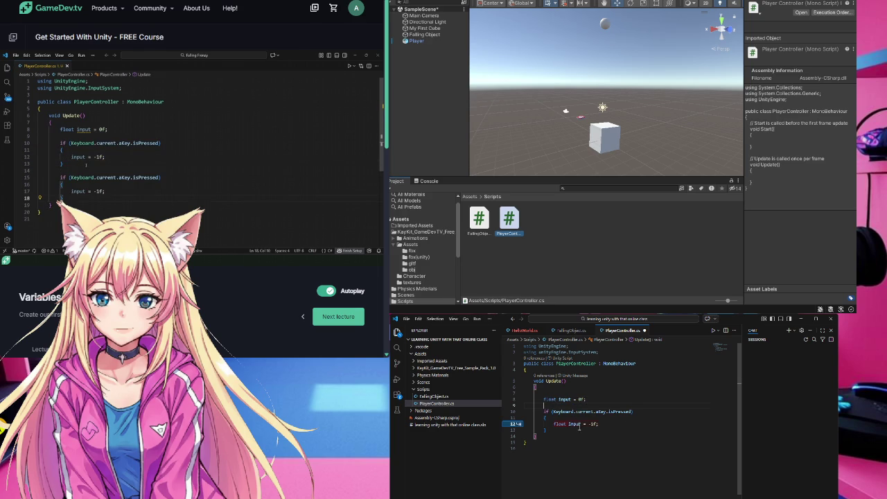
mouse_move(511, 425)
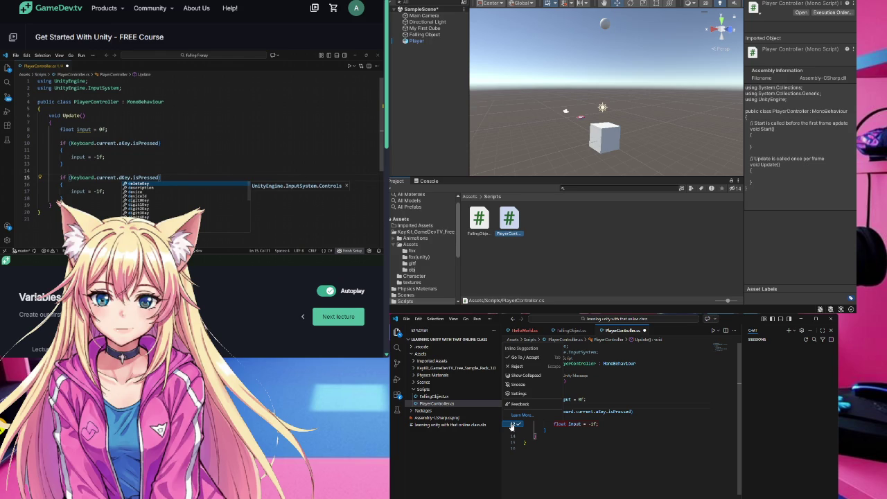
Step: Copy the aKey if block and paste a duplicate below the original
left_click(525, 357)
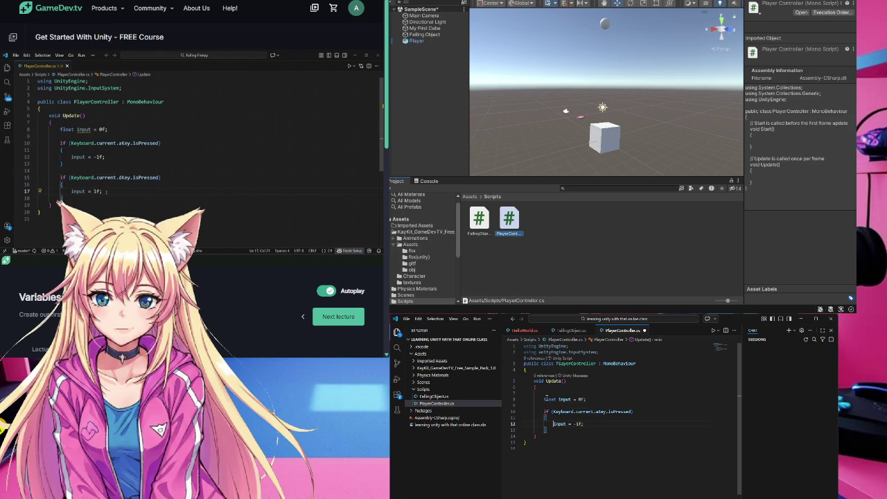
left_click(588, 435)
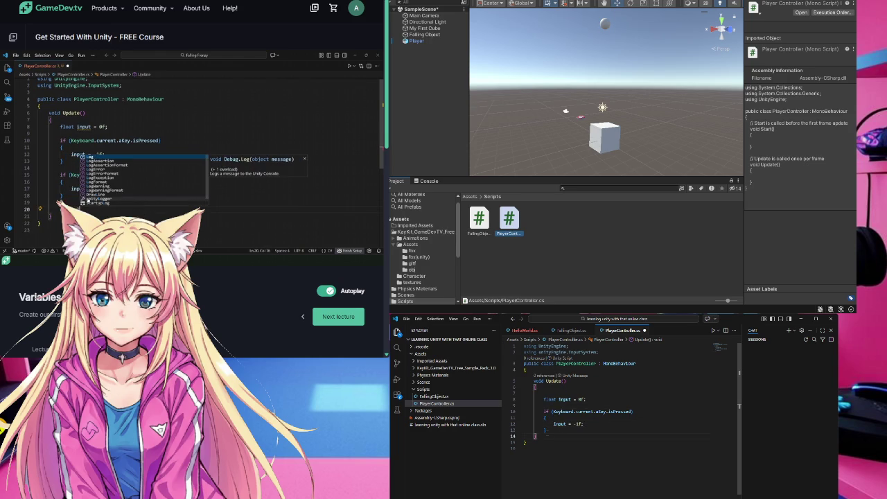
mouse_move(546, 431)
left_mouse_down()
mouse_move(544, 400)
mouse_move(545, 411)
left_mouse_up()
key("ctrl+c")
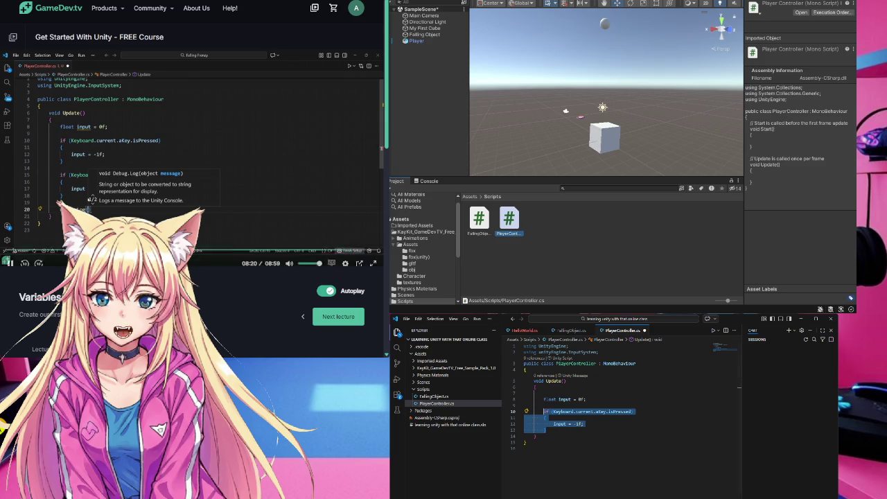
left_click(25, 256)
left_click(25, 255)
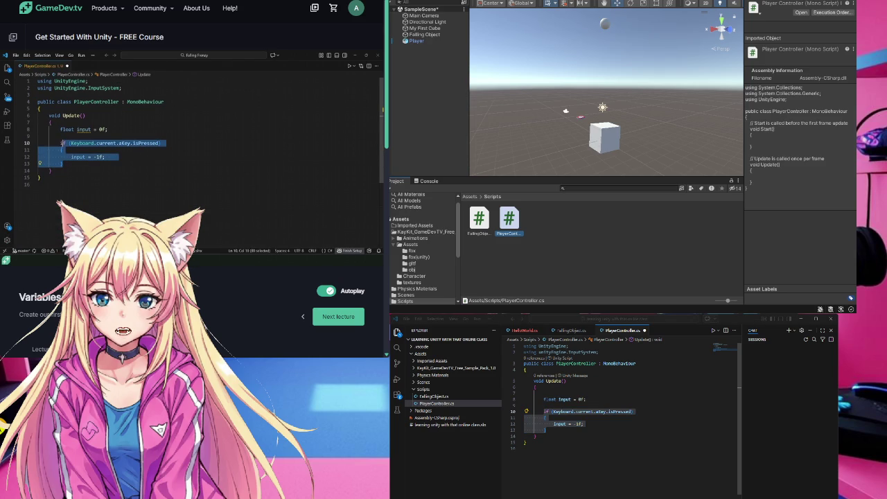
key("alt+Tab")
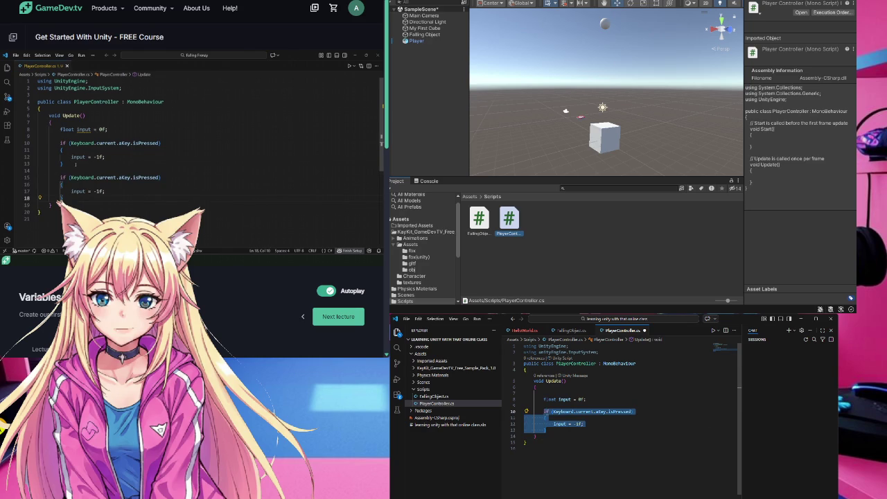
right_click(555, 413)
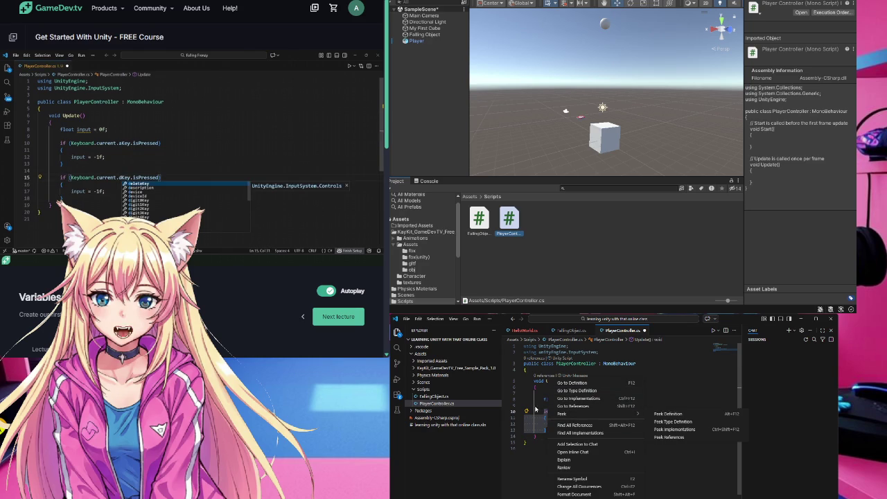
key("Escape")
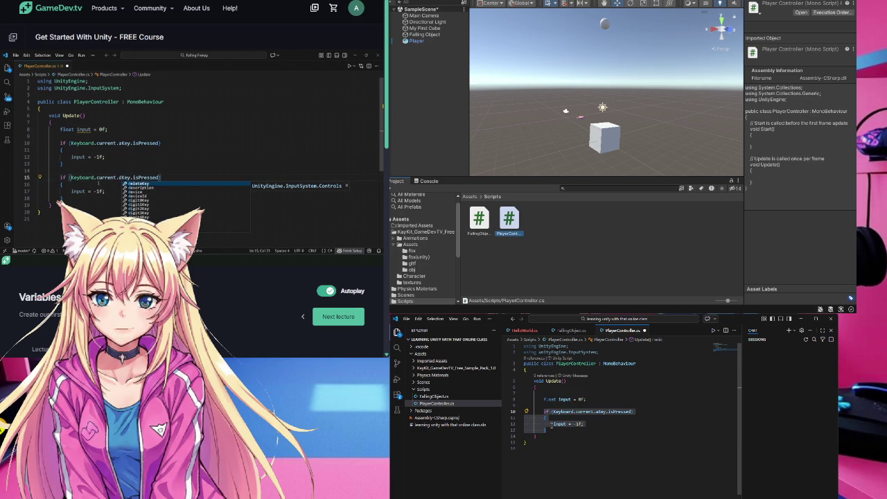
left_click(554, 438)
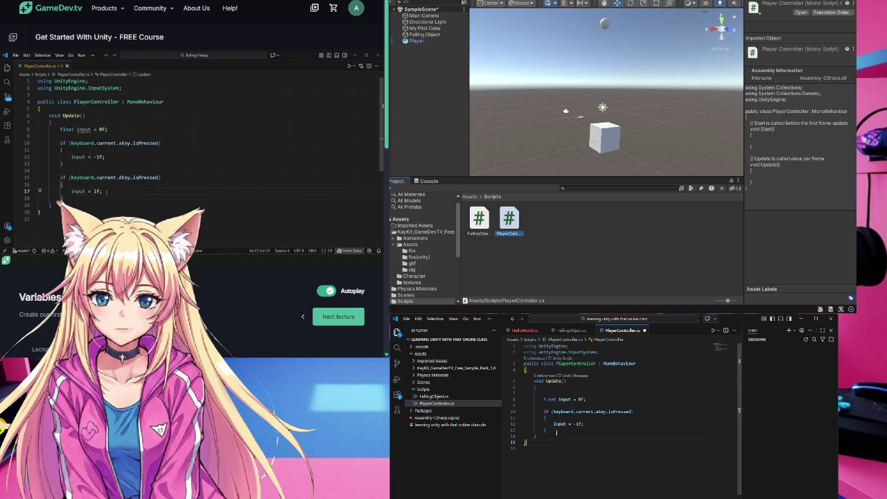
left_click(555, 432)
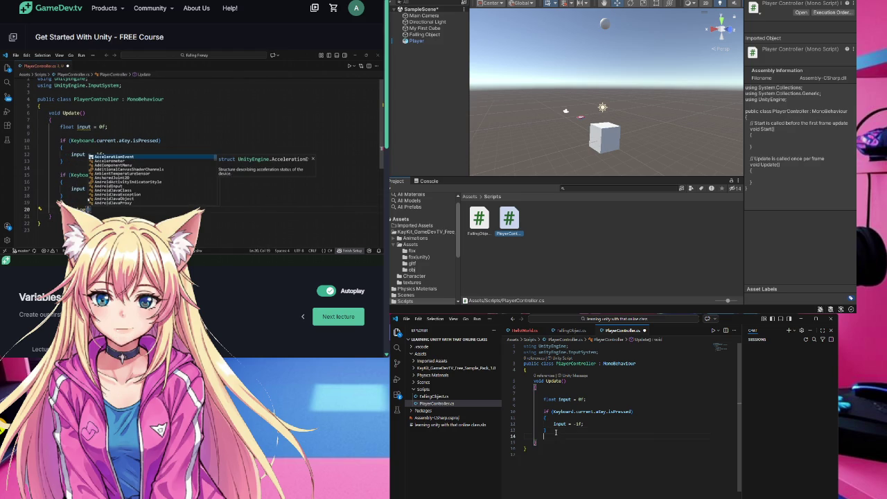
key("ctrl+v")
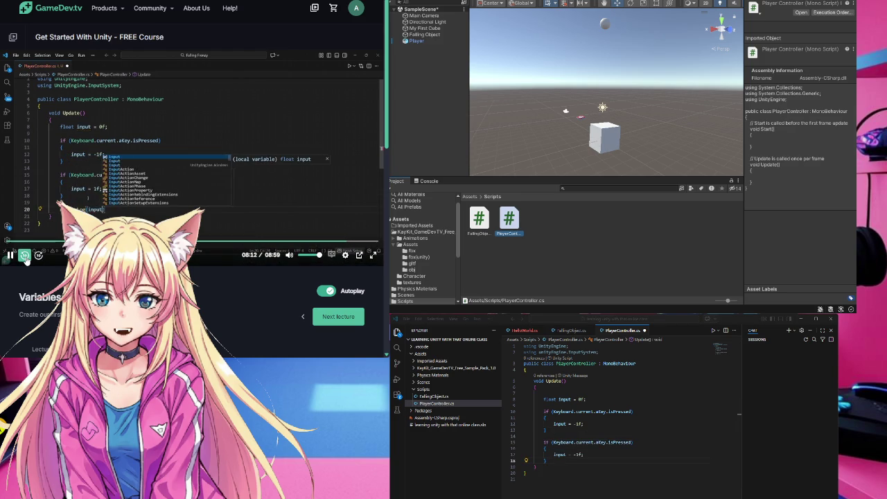
Step: Edit the pasted block so it sets input to +1f for the D key
left_click(25, 255)
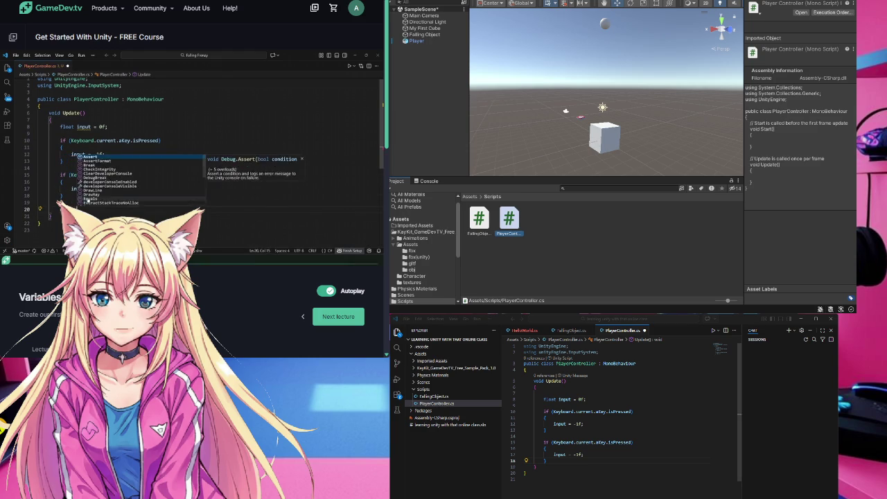
left_click(25, 255)
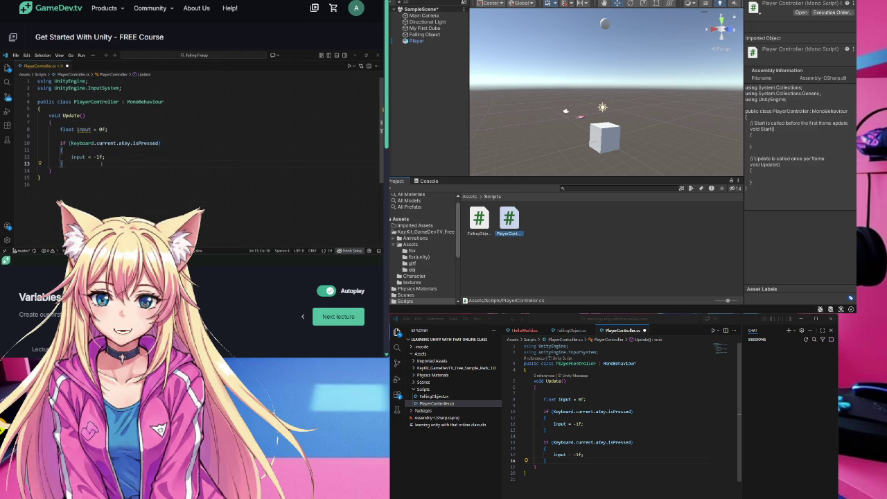
left_click(585, 455)
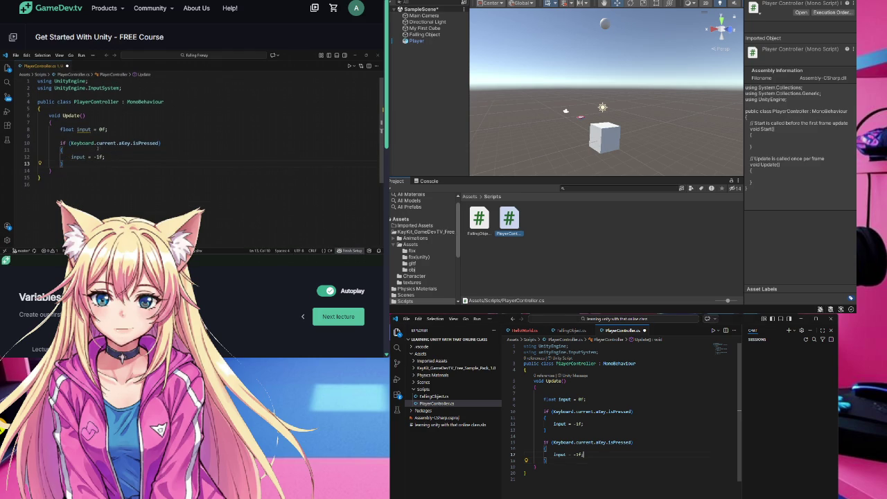
key("BackSpace")
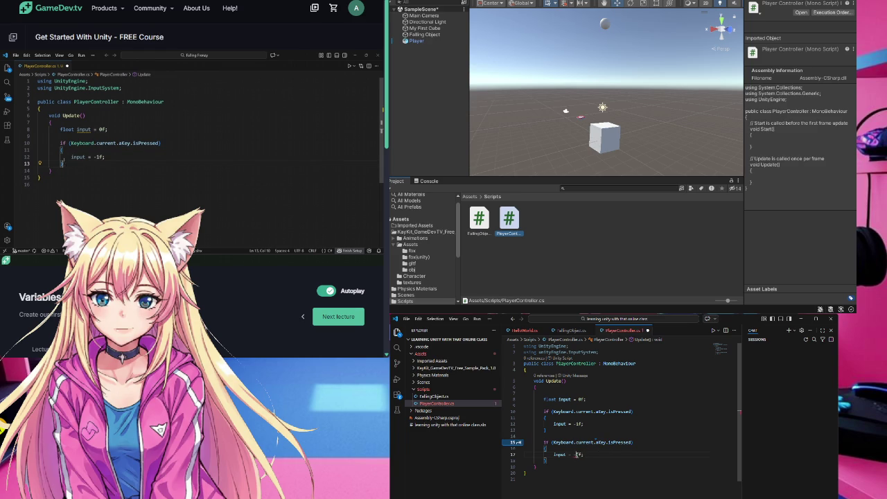
type("-")
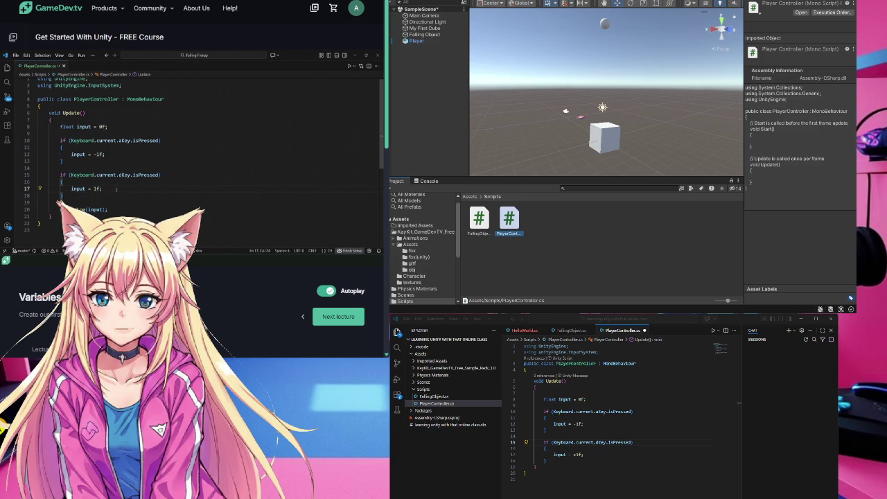
Step: Add a suggested Debug.Log line after the key checks in Update
left_click(633, 442)
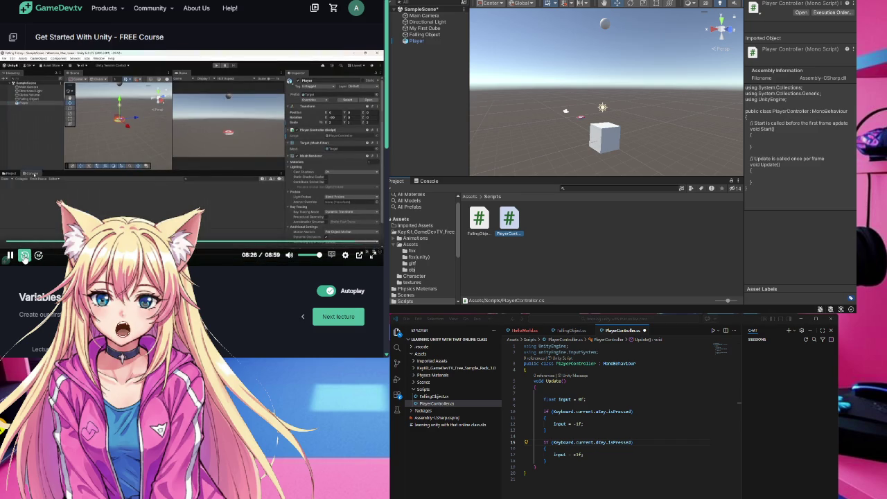
left_click(24, 255)
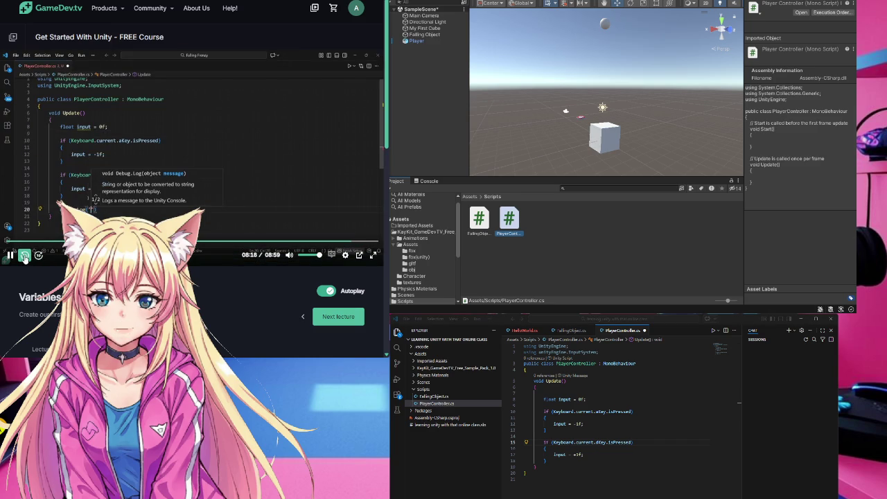
left_click(24, 255)
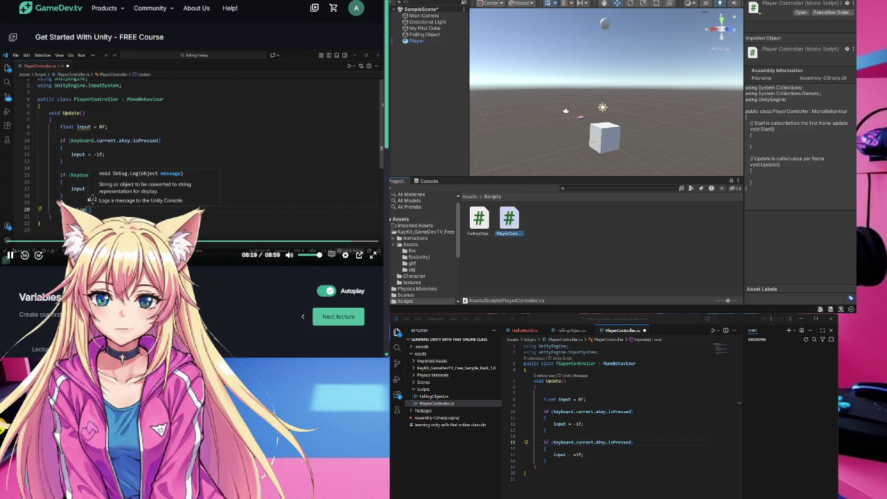
left_click(555, 474)
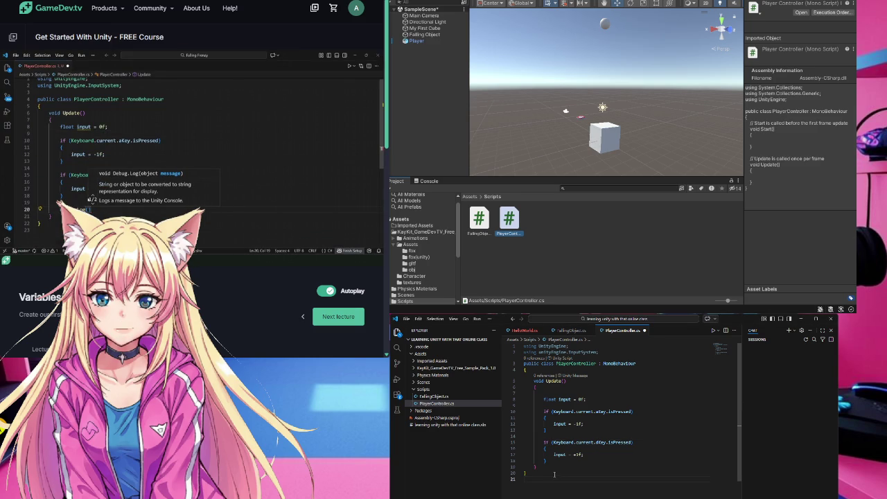
left_click(561, 462)
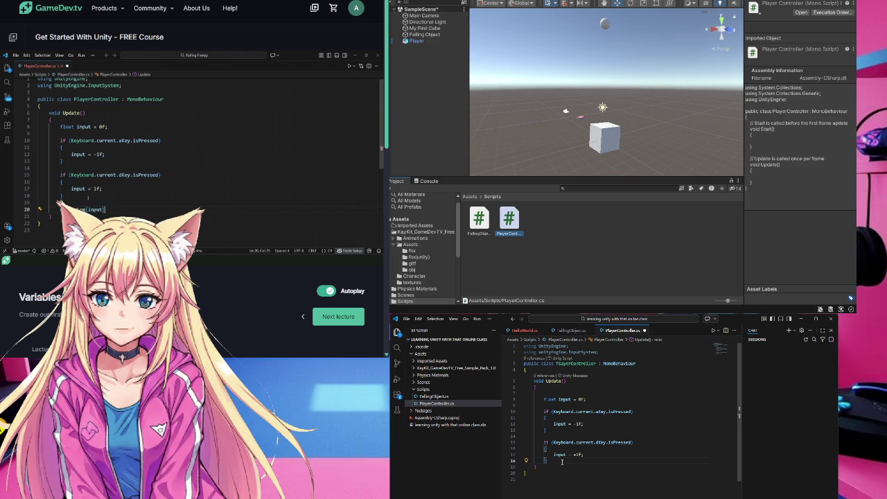
key("Return")
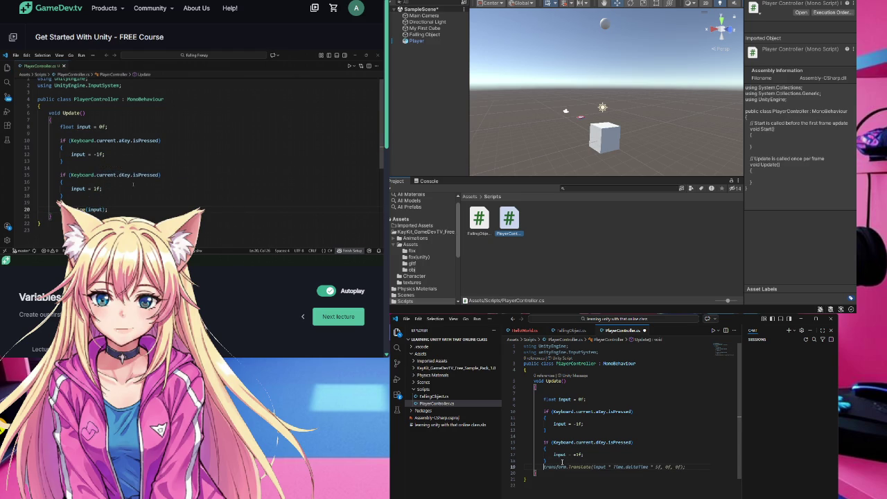
key("Return")
type("Debug.Log(\"Input: \" + input);")
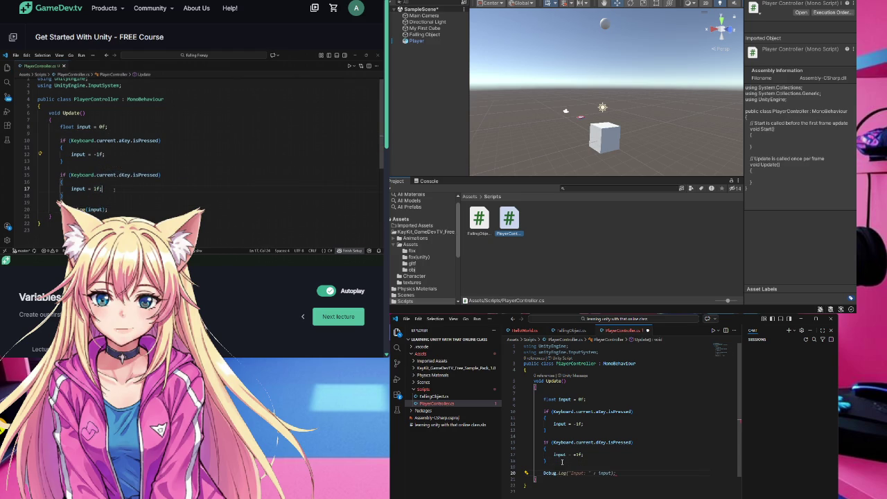
key("Tab")
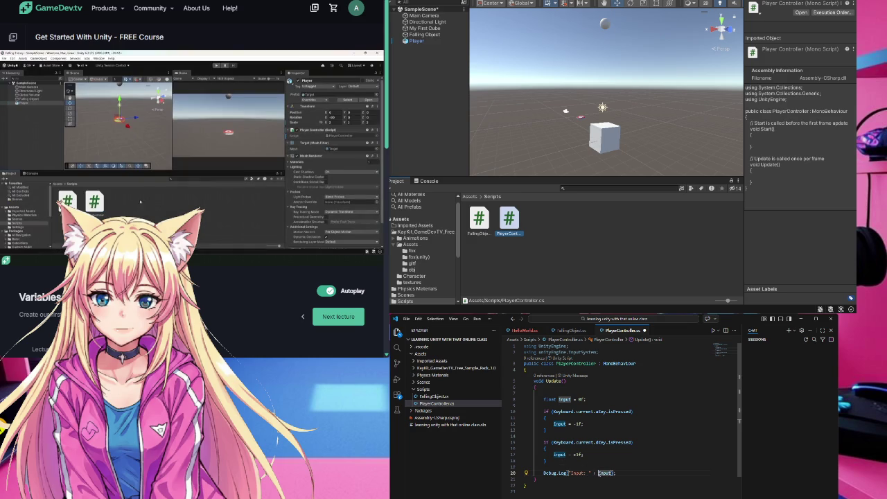
Step: Remove the "Input: " + prefix so only input is logged, and save PlayerController.cs
scroll(563, 477, "down", 1)
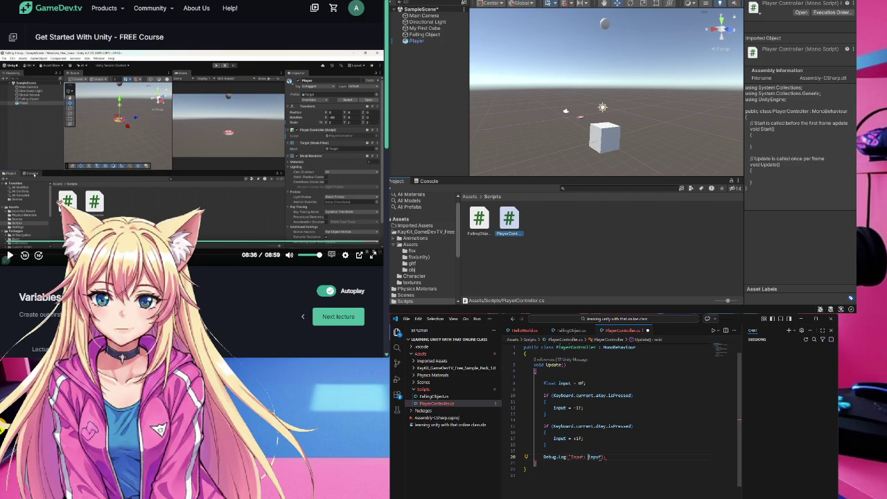
left_click(574, 457)
left_click_drag(571, 457, 599, 458)
key("BackSpace")
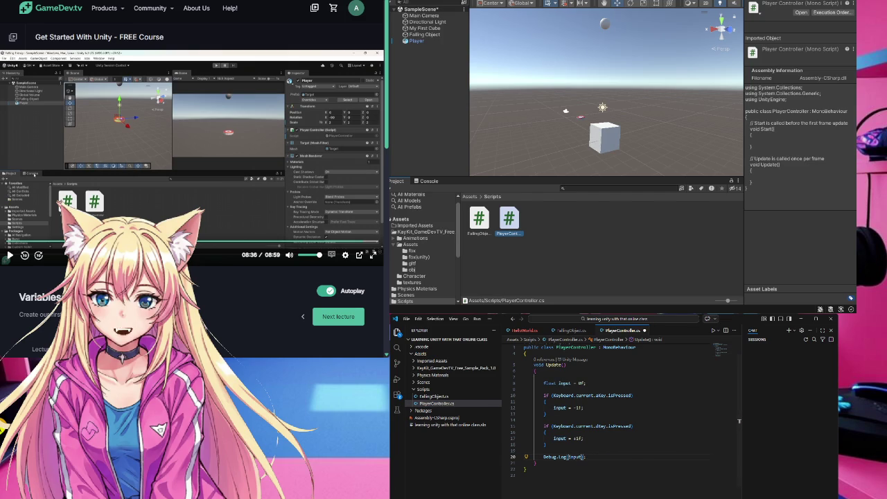
left_click(25, 255)
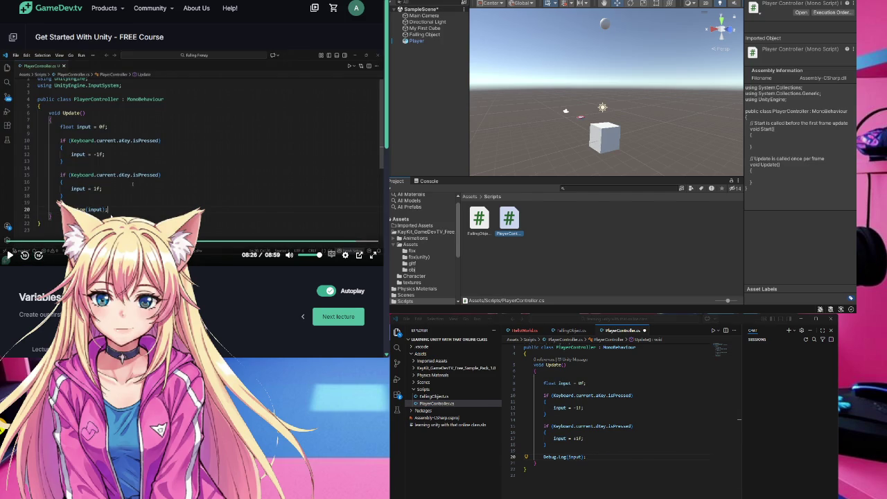
left_click(555, 476)
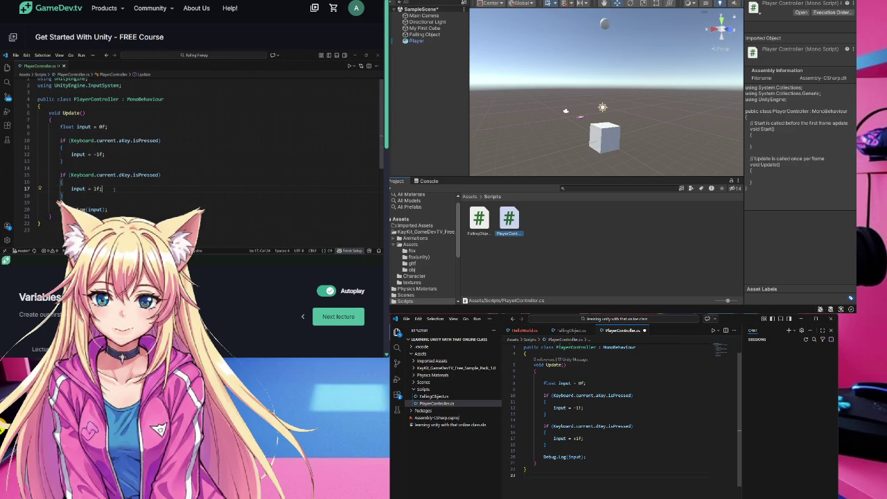
key("ctrl+s")
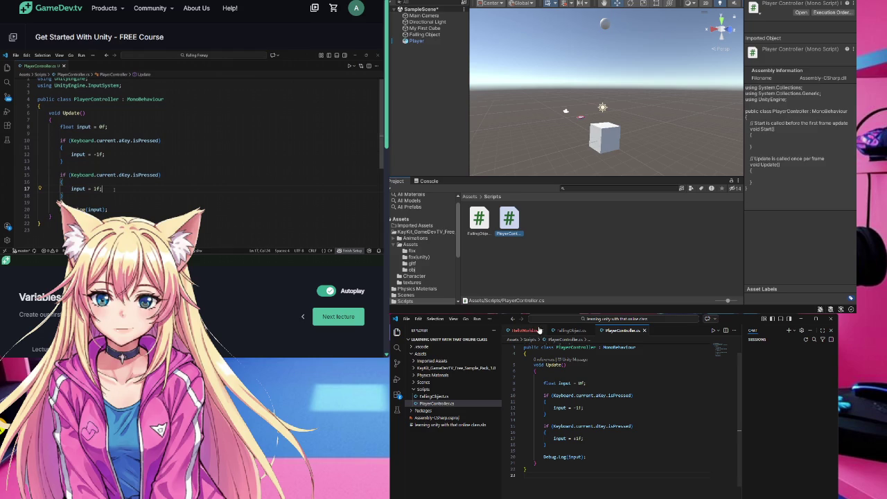
Step: Jump from the Console's CS0246 'unityEngine' error to line 2 of PlayerController.cs
left_click(545, 331)
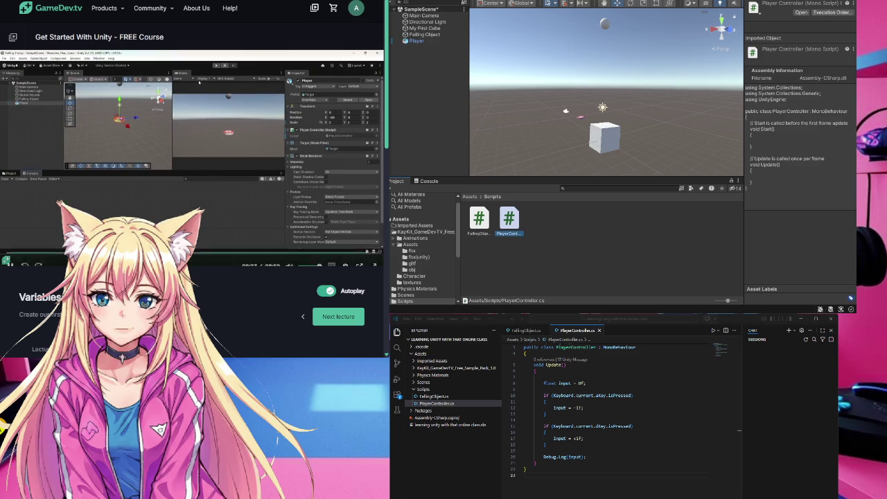
left_click(417, 182)
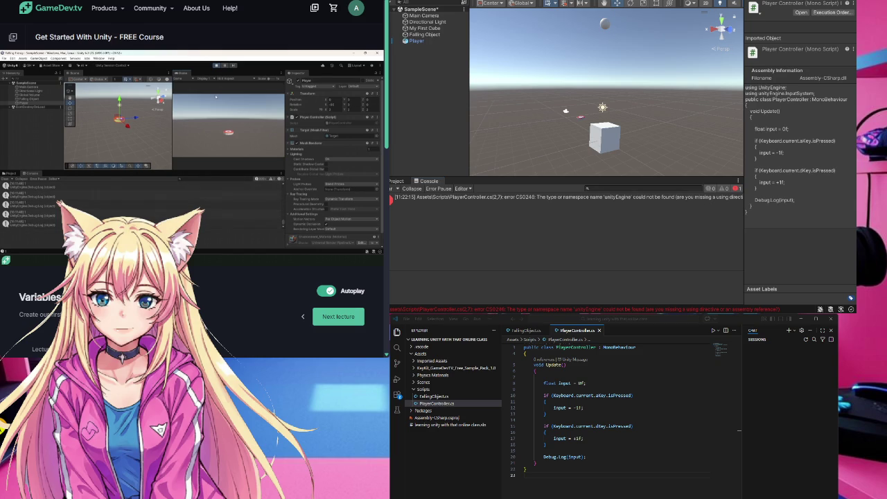
key("ctrl+p")
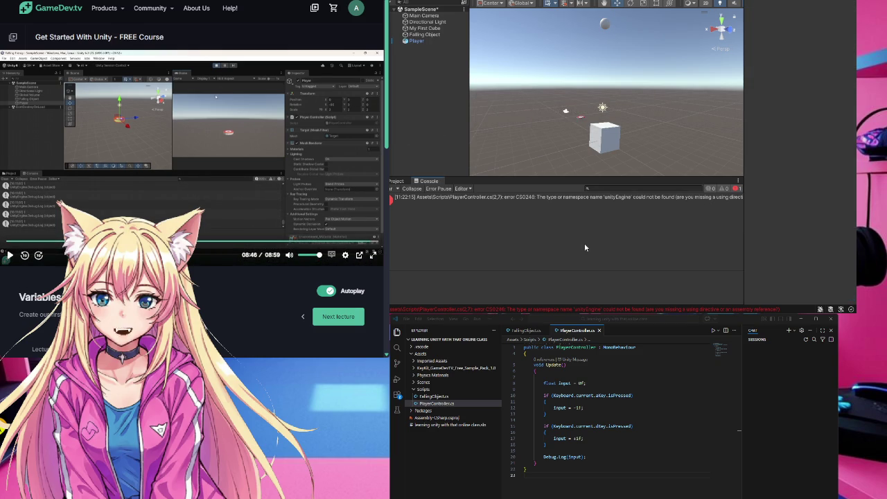
double_click(494, 197)
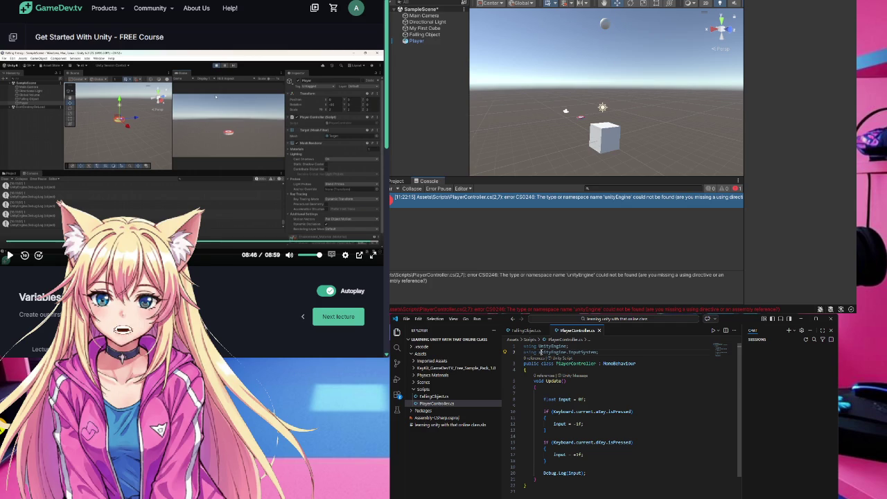
Step: Capitalise the U in 'using UnityEngine.InputSystem;', save, and open the new CS0234 error
type("U")
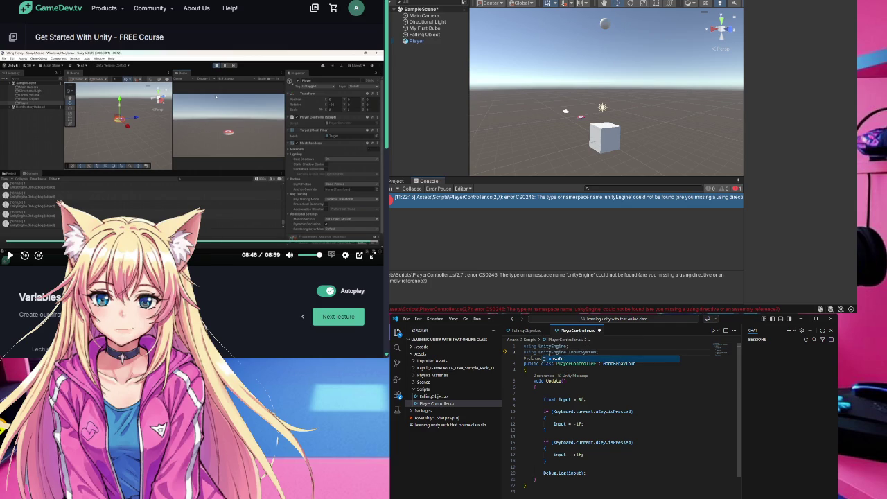
left_click(525, 491)
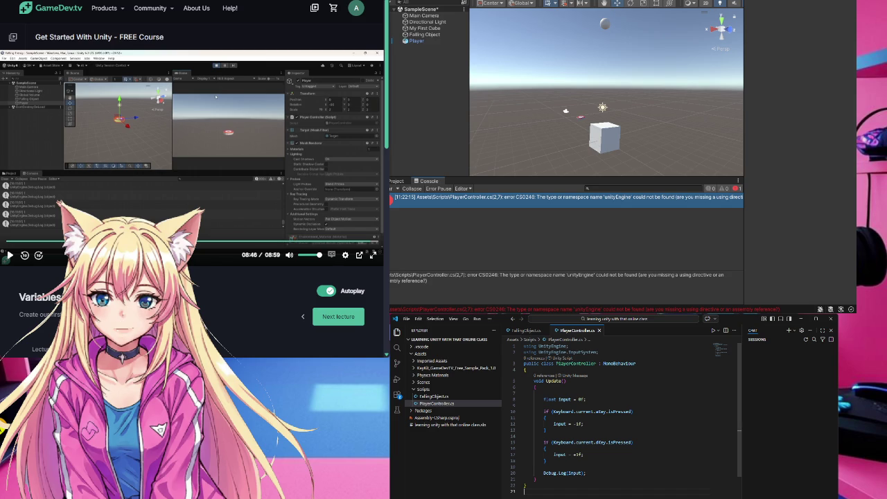
key("alt+Tab")
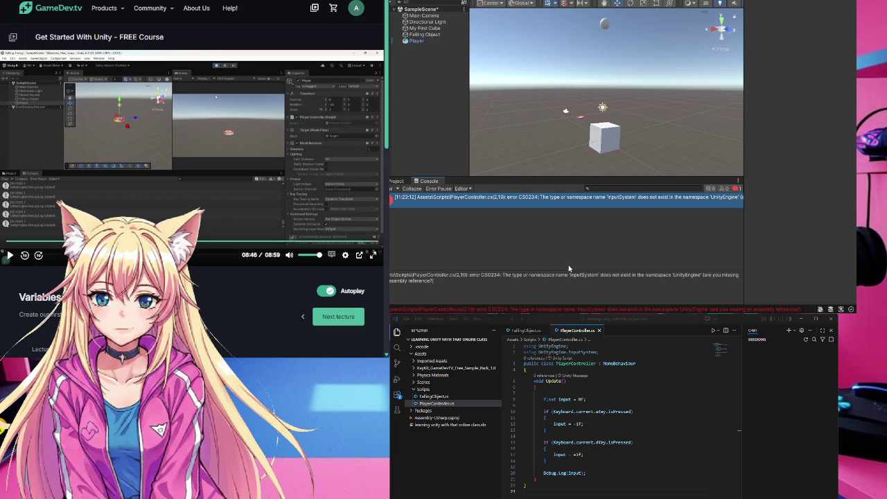
double_click(660, 311)
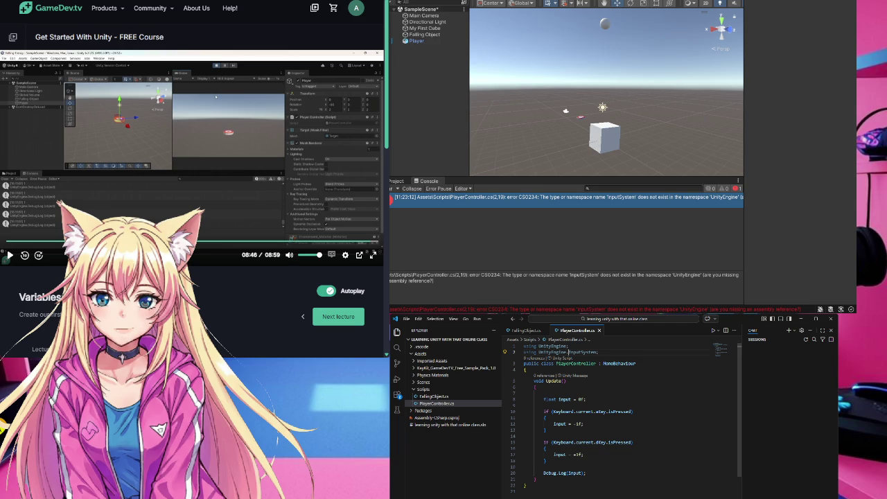
Step: Rewind the tutorial video to its code view, recheck the InputSystem line, and recompile in Unity
left_click(9, 255)
left_click(24, 255)
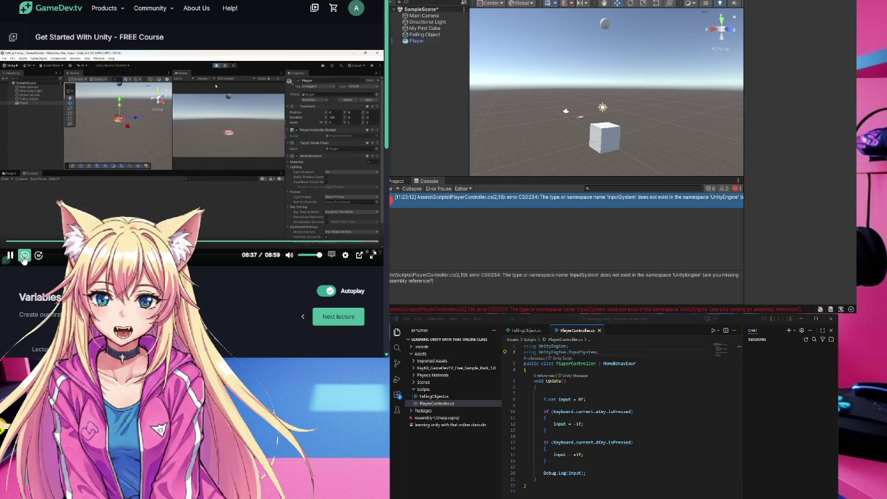
left_click(25, 256)
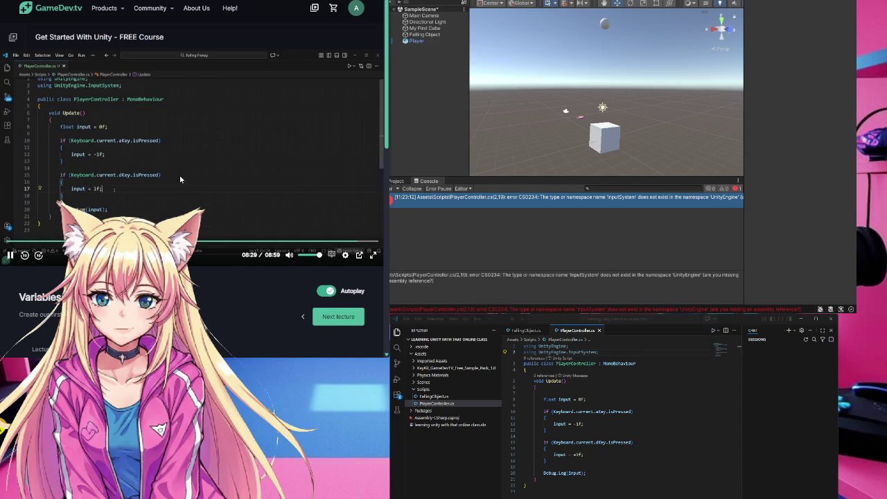
left_click(10, 255)
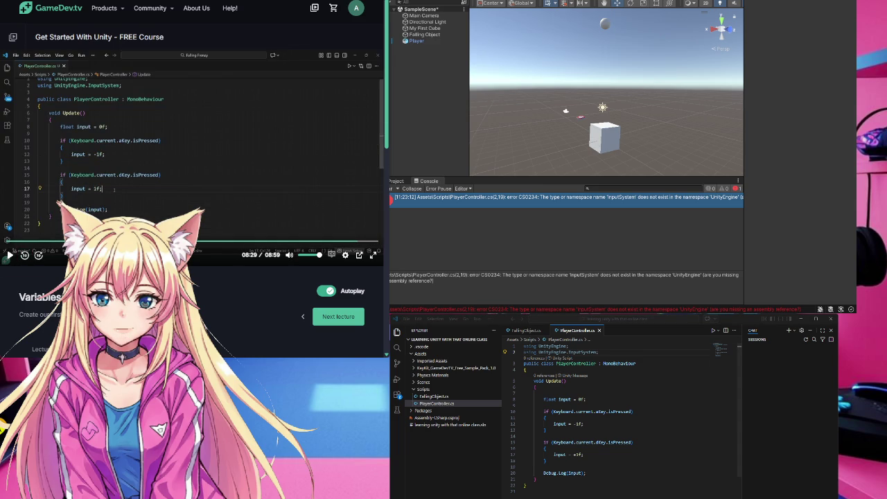
left_click(537, 393)
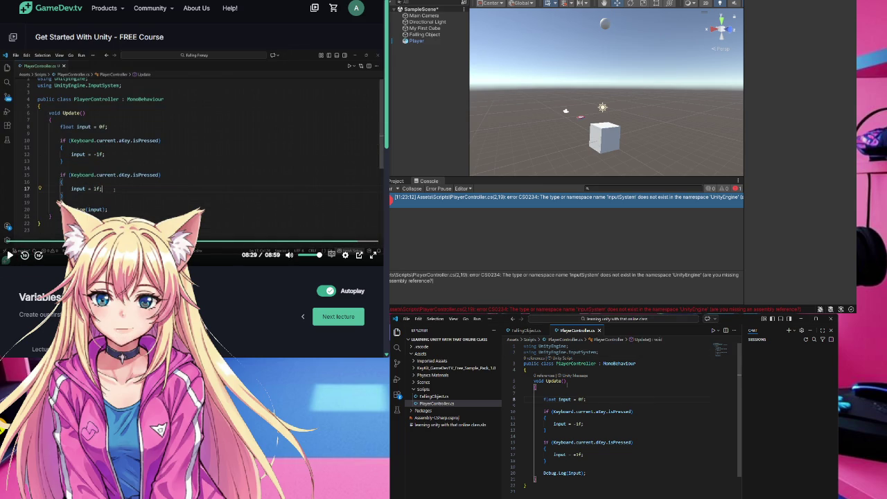
left_click(604, 353)
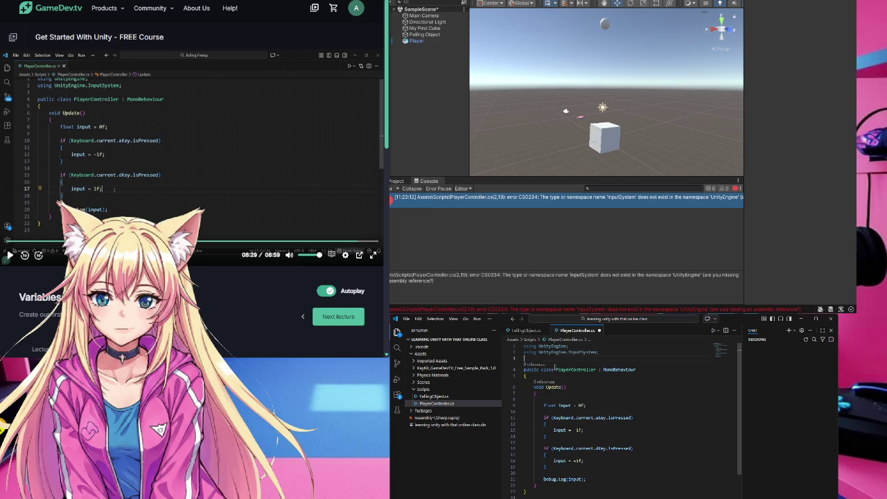
mouse_move(537, 353)
left_click(630, 304)
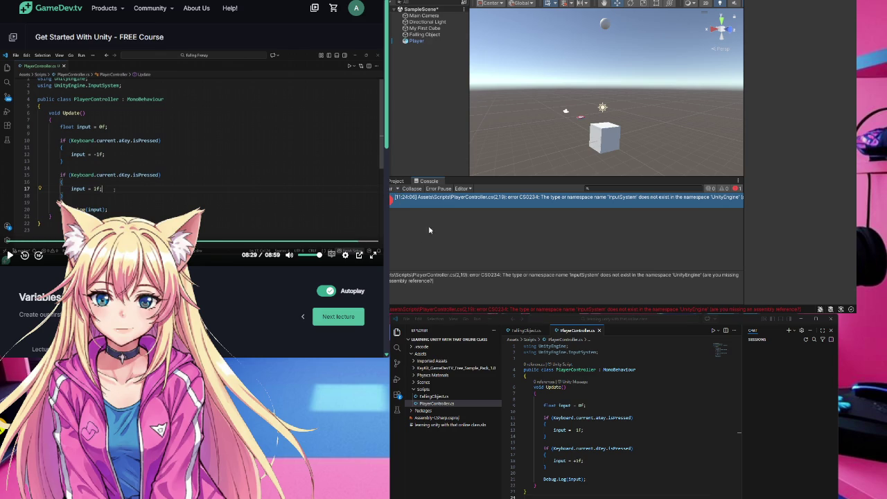
left_click(396, 182)
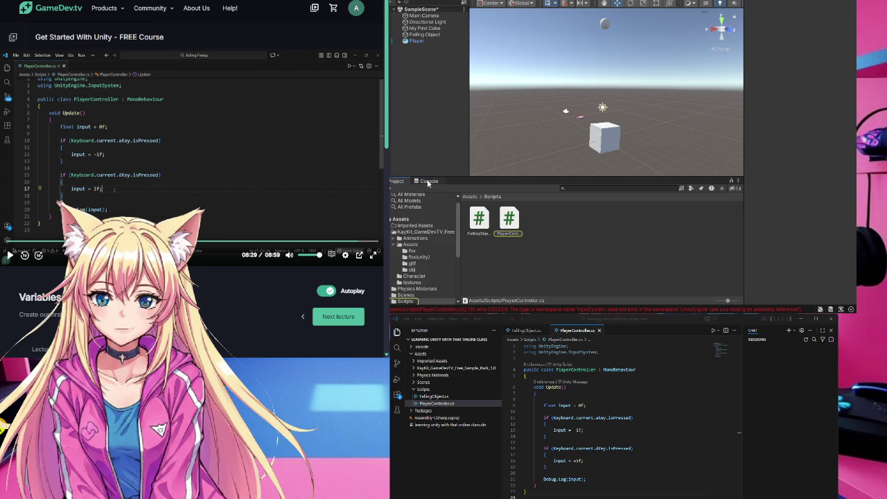
Step: Change the D-key value on line 18 from +1f to 1f, save, and recompile
left_click(424, 311)
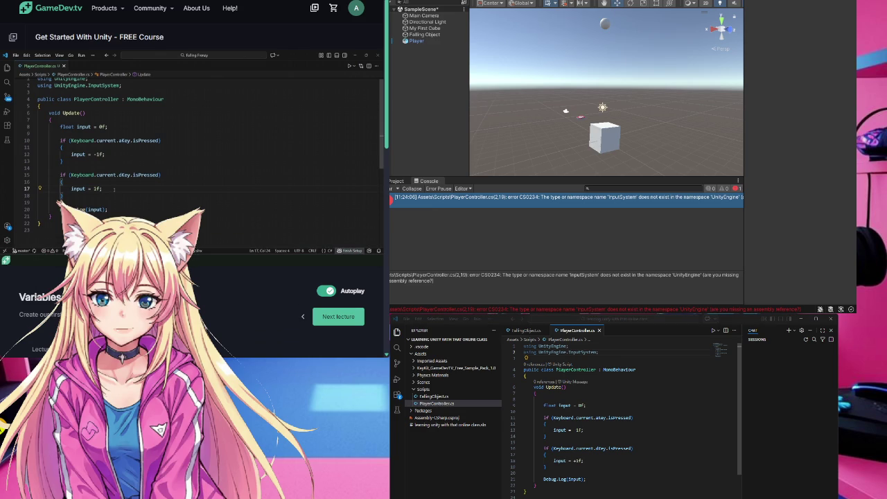
left_click(576, 460)
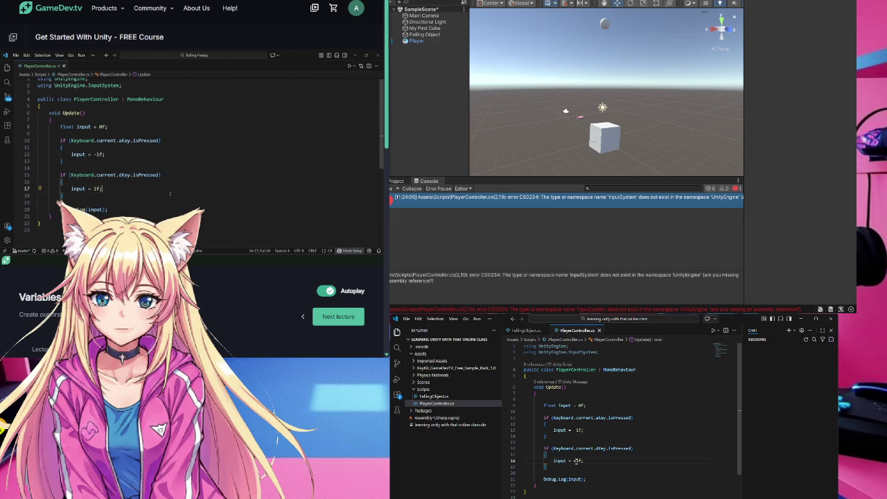
key("BackSpace")
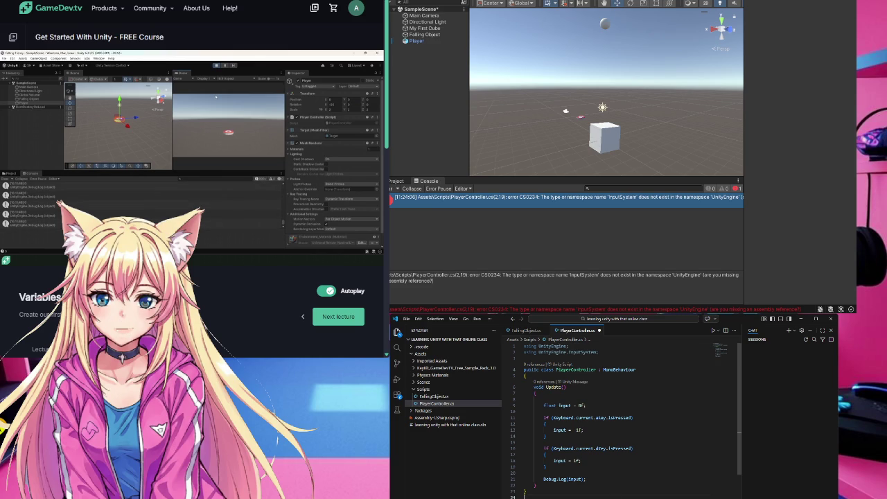
key("ctrl+s")
left_click(464, 198)
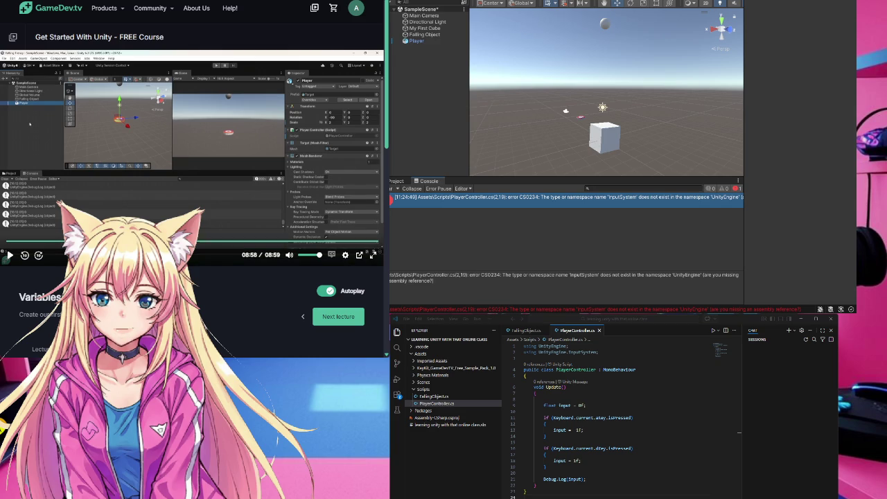
Step: Delete 'using UnityEngine.InputSystem;', save, and check Unity's errors with the Player object selected
left_click(576, 388)
left_click_drag(611, 352, 525, 353)
key("BackSpace")
key("BackSpace")
type("-")
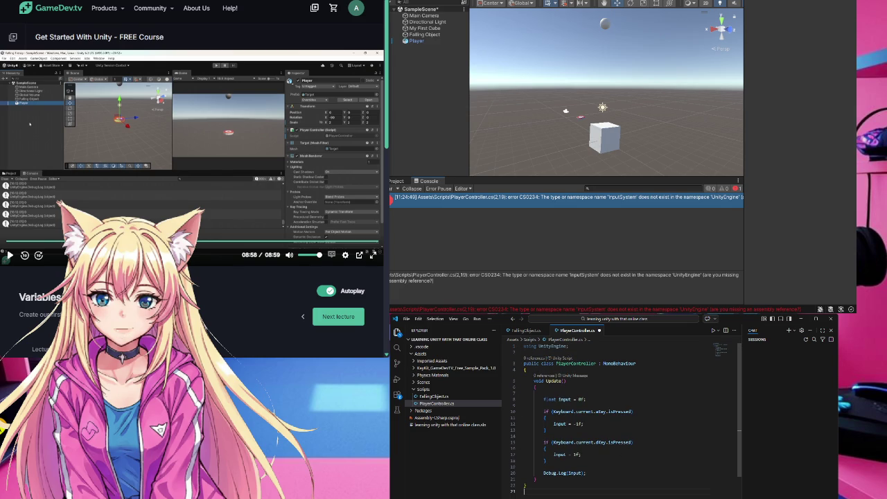
key("ctrl+s")
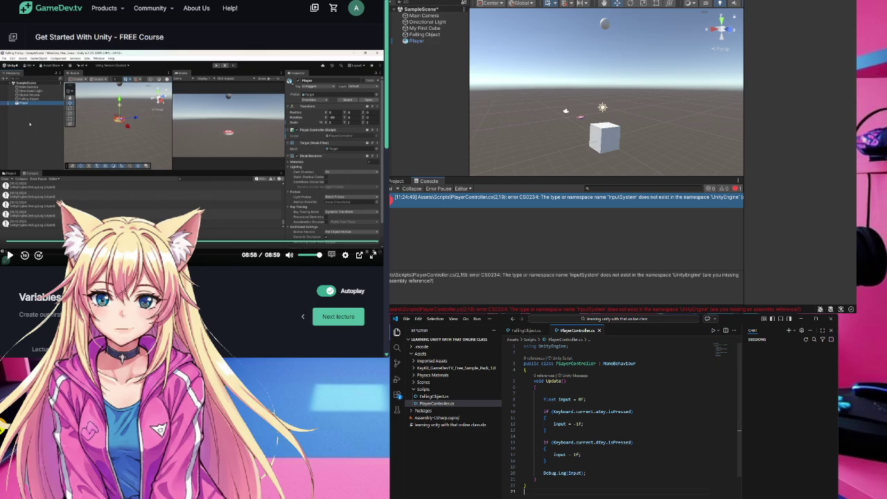
left_click(536, 220)
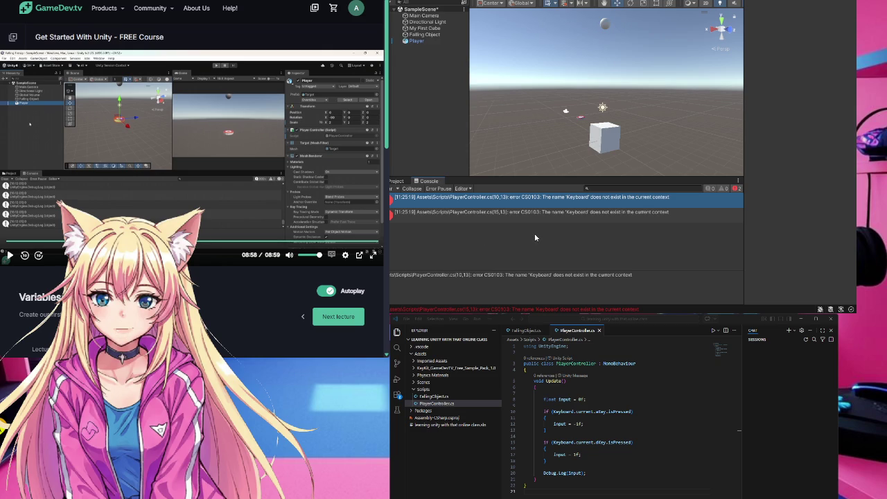
left_click(418, 41)
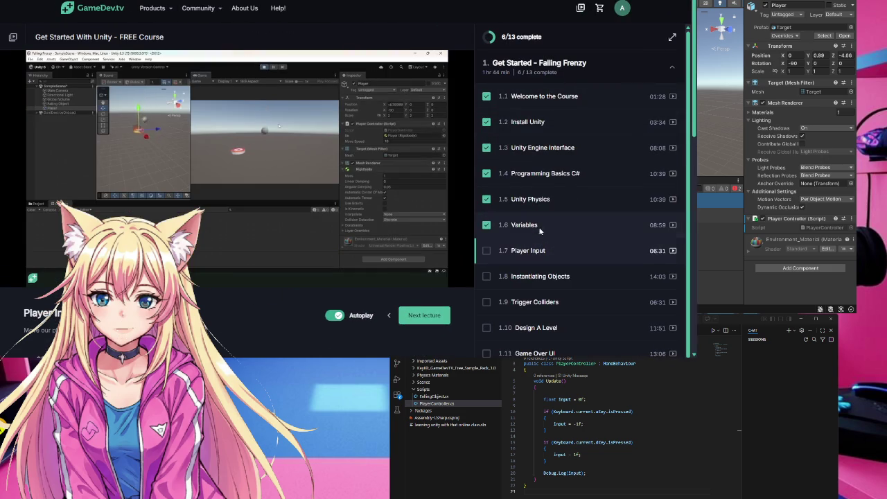
left_click(616, 224)
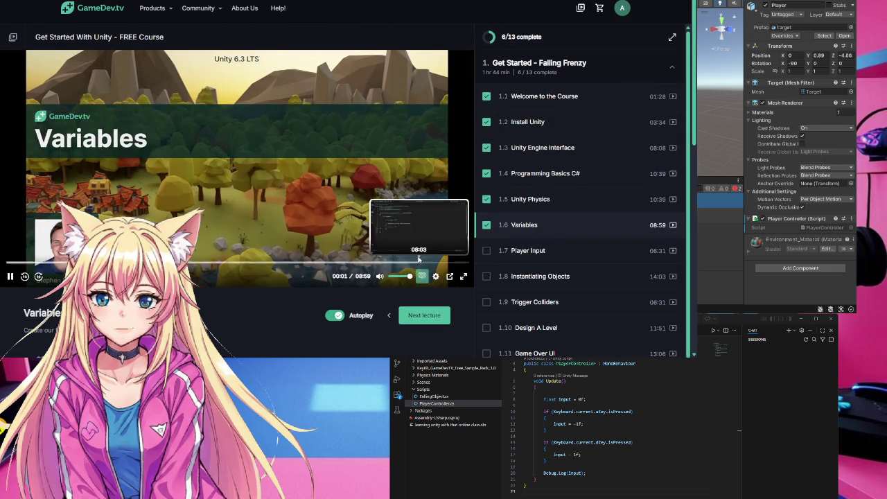
left_click(420, 264)
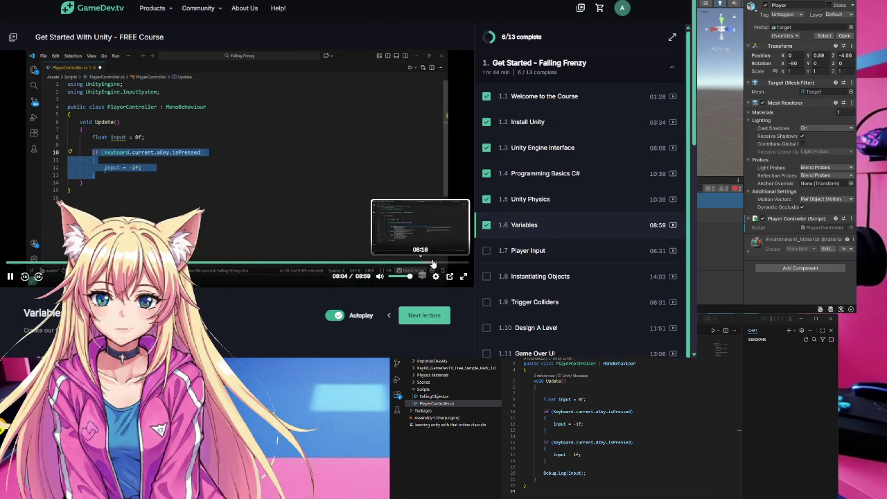
left_click(434, 265)
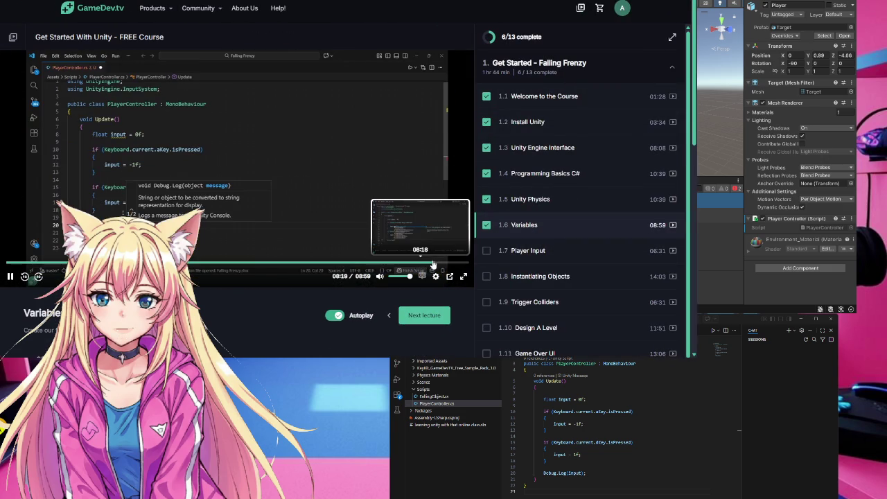
left_click(449, 264)
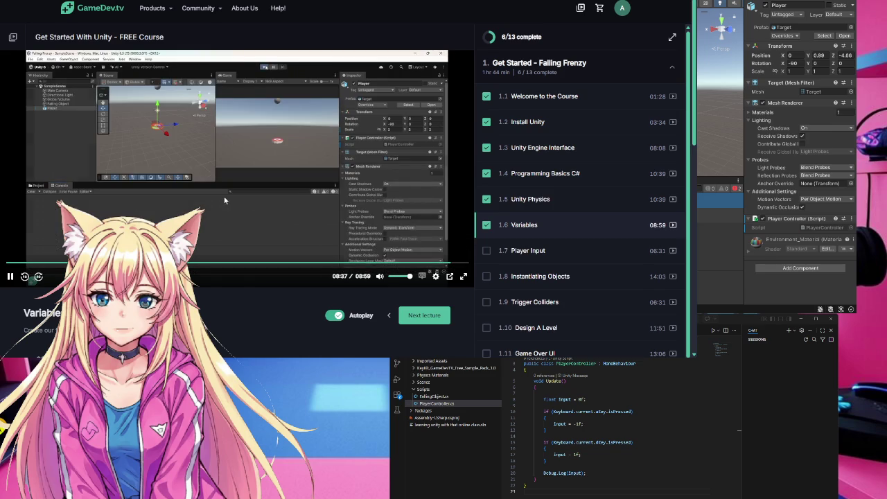
left_click(251, 228)
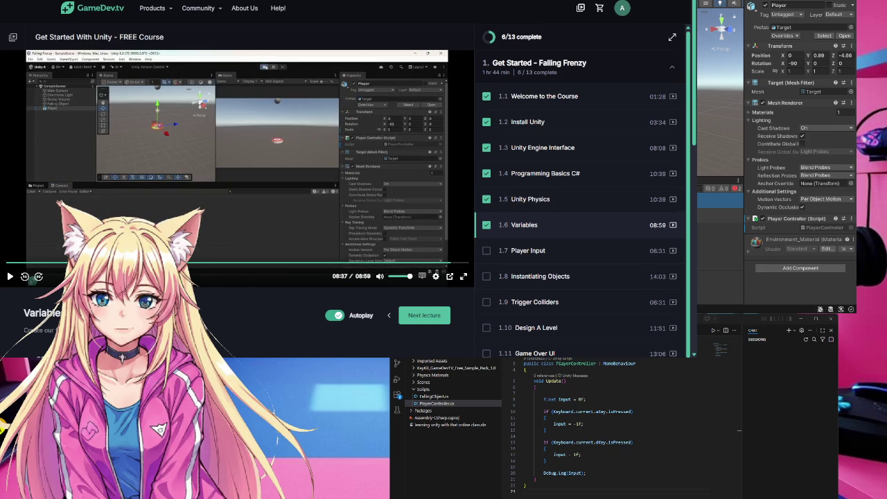
mouse_move(697, 225)
left_mouse_down()
mouse_move(491, 225)
mouse_move(588, 225)
left_mouse_up()
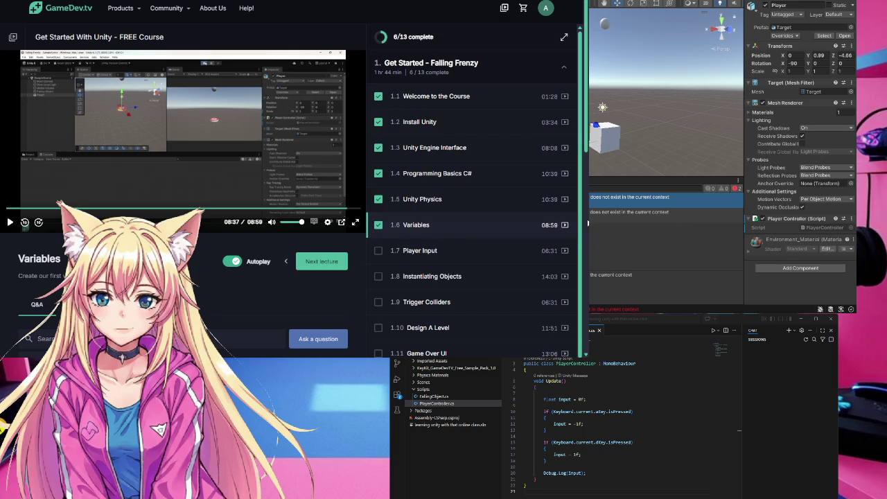
scroll(306, 185, "down", 1)
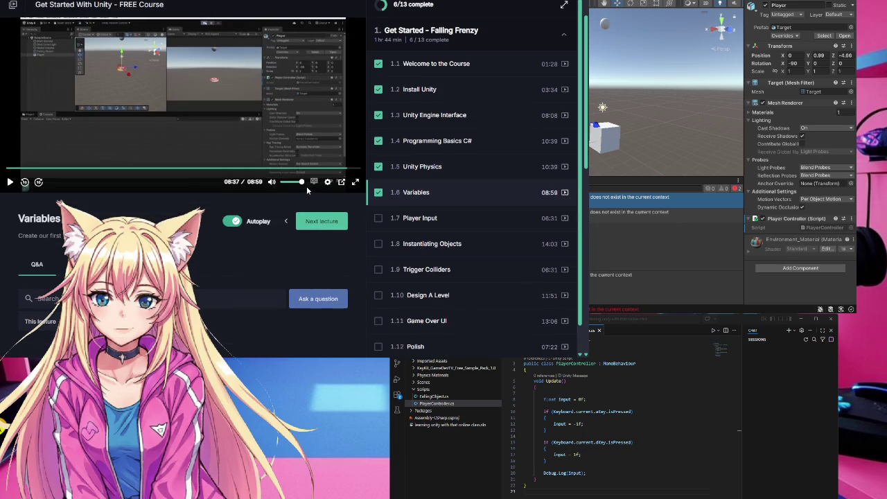
scroll(306, 186, "up", 1)
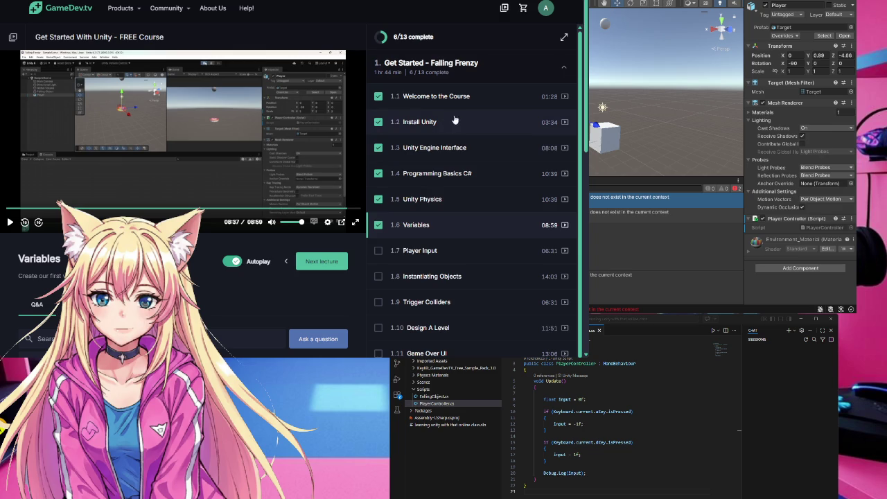
left_click(119, 185)
left_click(153, 176)
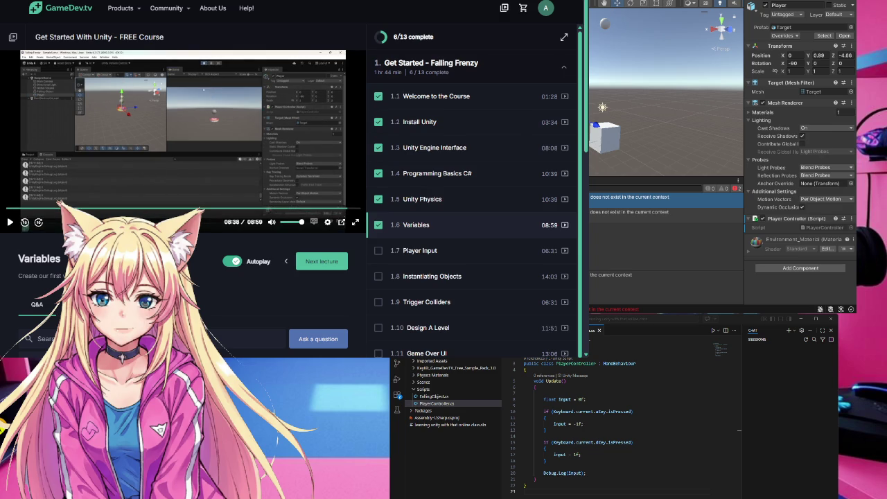
key("ctrl+p")
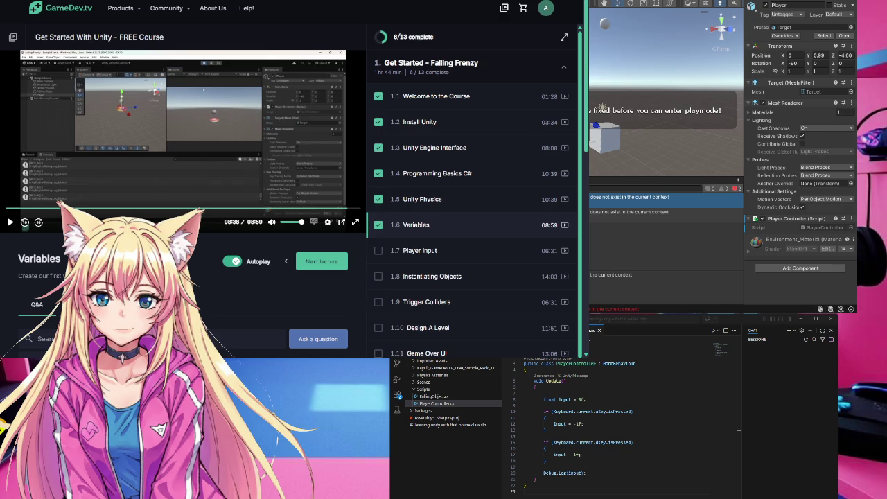
left_click(634, 411)
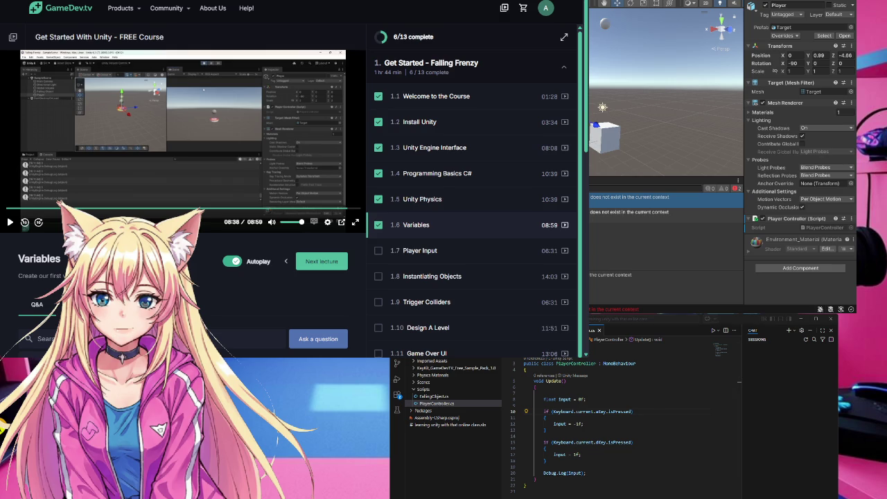
left_click(671, 213)
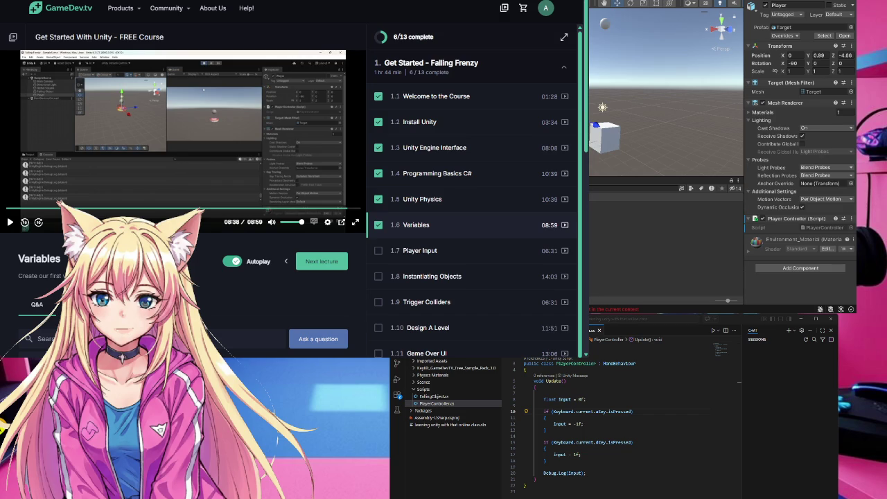
left_click(526, 490)
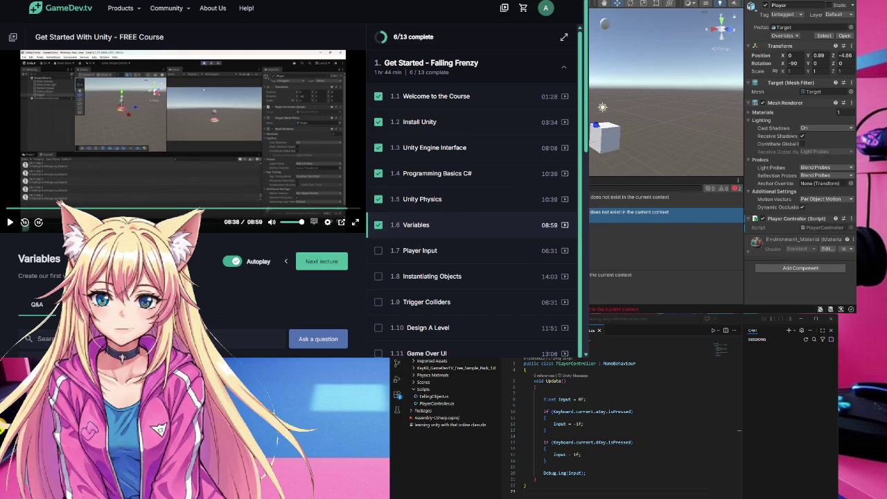
Step: Google 'how to add keyboard to a unity player' in a new browser tab
key("ctrl+t")
type("how to add")
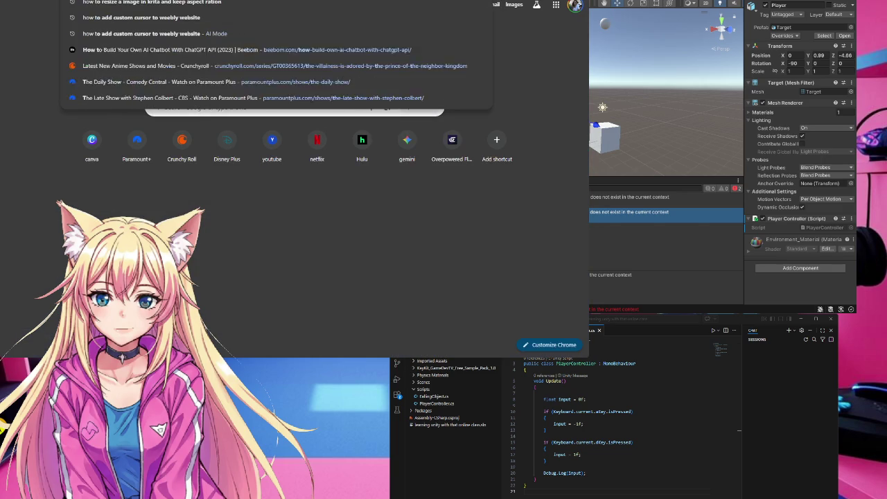
type(" key")
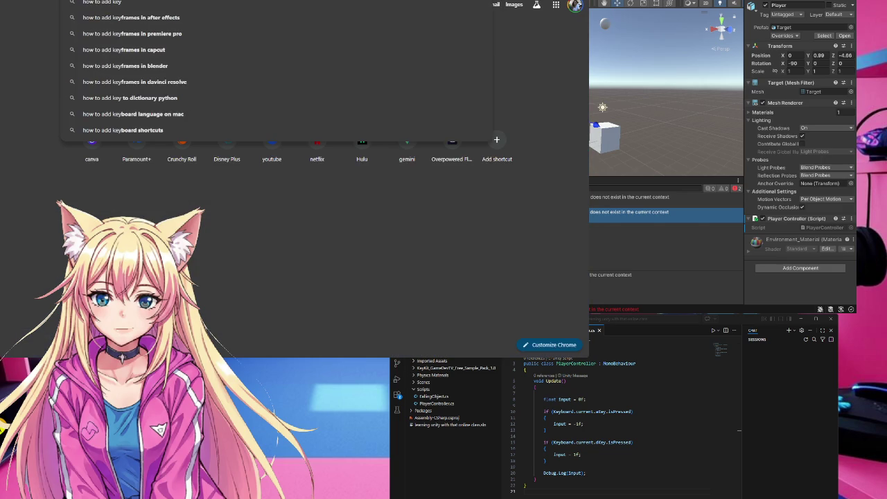
type("board to a")
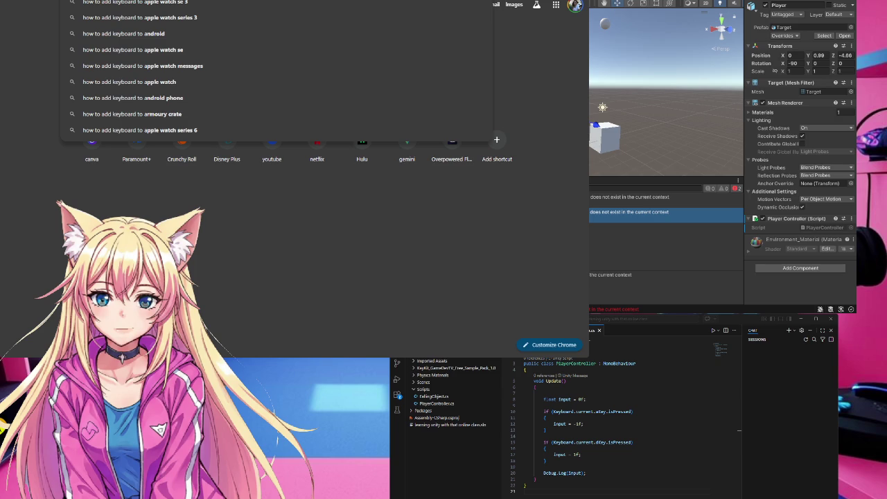
type("aa")
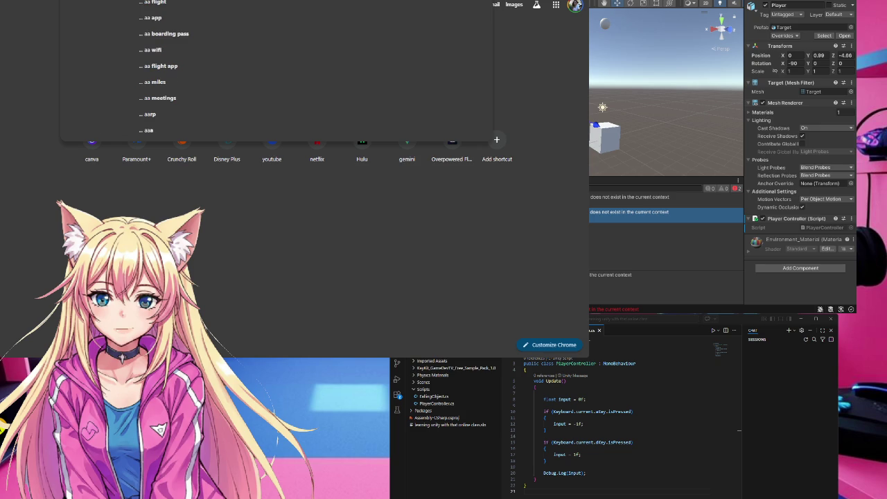
key("BackSpace")
key("BackSpace")
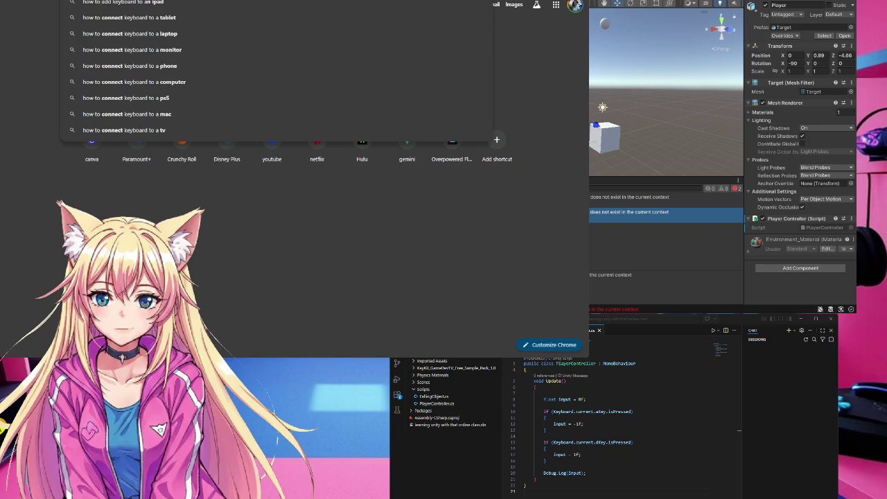
key("BackSpace")
key("BackSpace")
key("BackSpace")
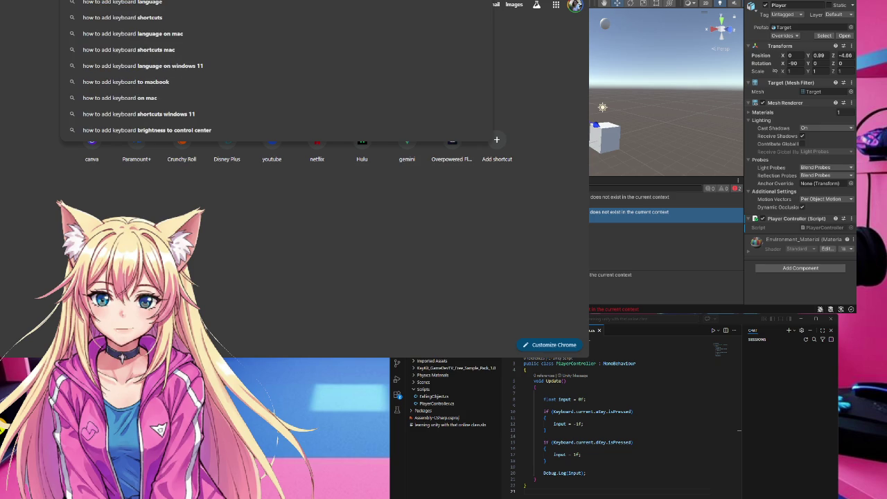
key("BackSpace")
key("BackSpace")
key("BackSpace")
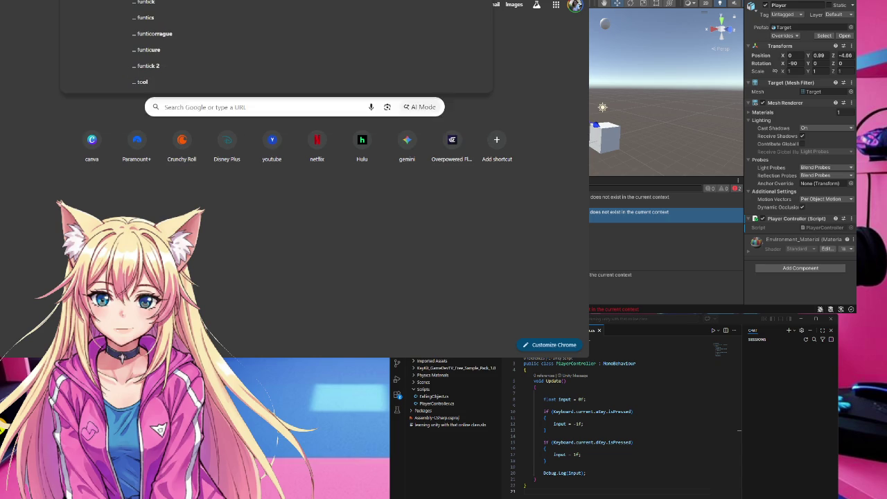
type("unit")
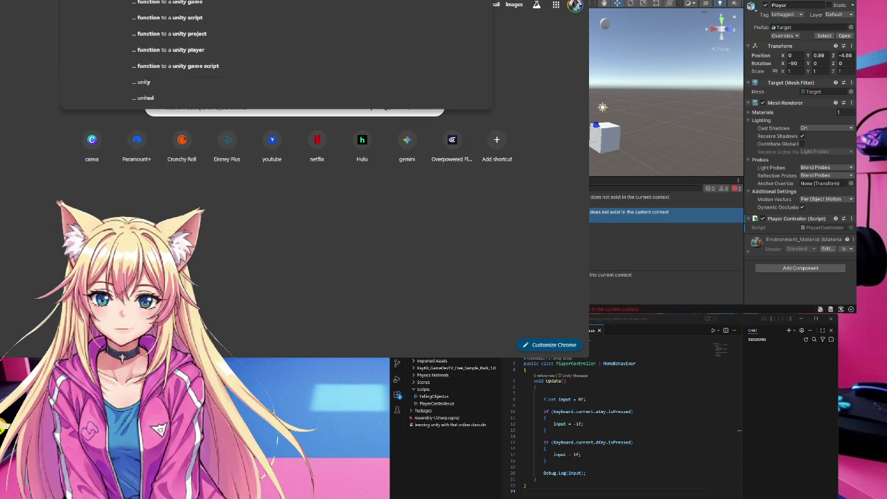
type(" player")
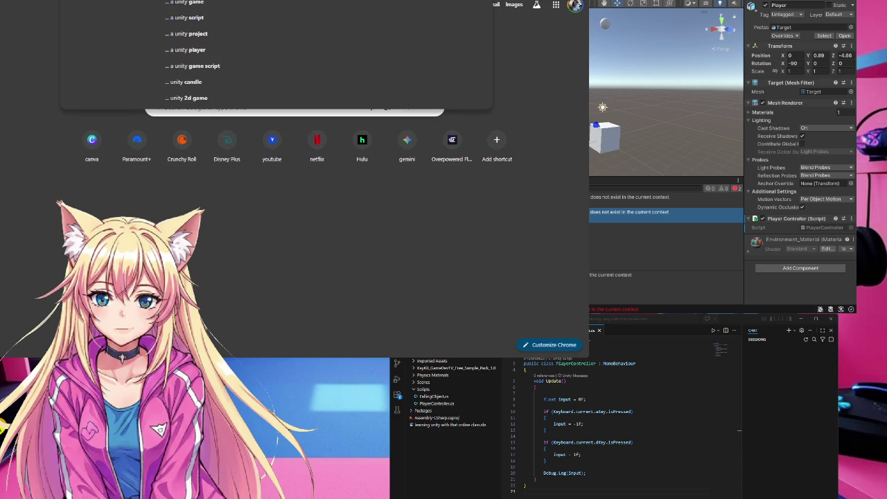
key("Return")
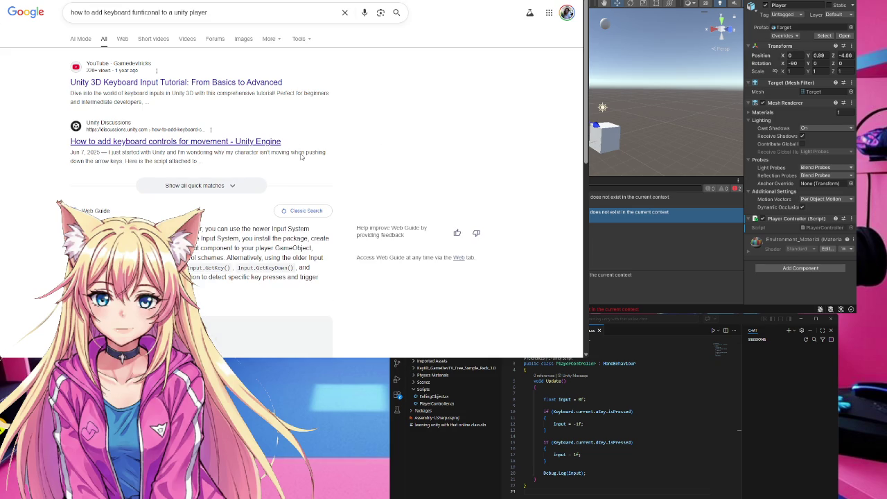
Step: Skim the Unity Discussions keyboard-movement thread, return to the results, then start a new tab
scroll(337, 172, "down", 2)
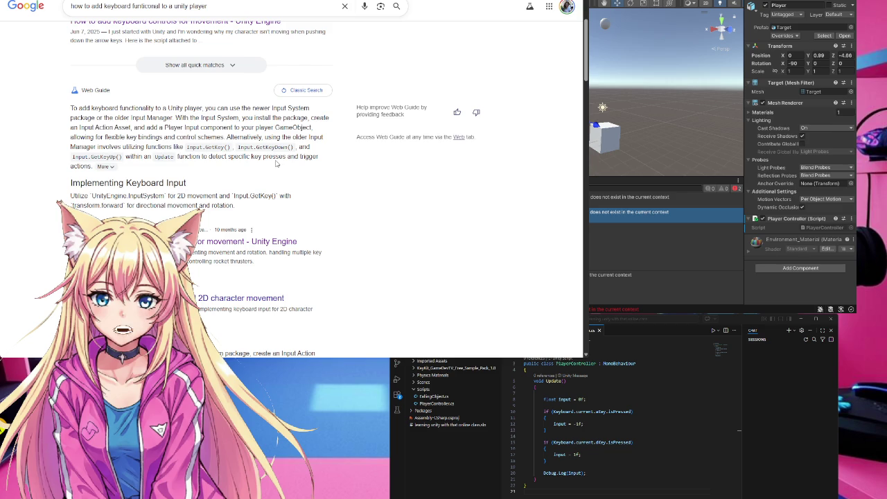
scroll(276, 164, "up", 1)
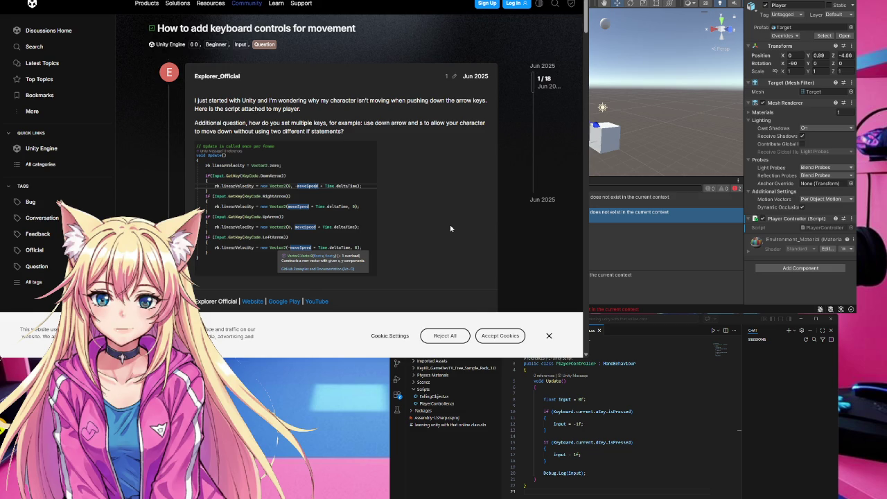
scroll(450, 224, "down", 3)
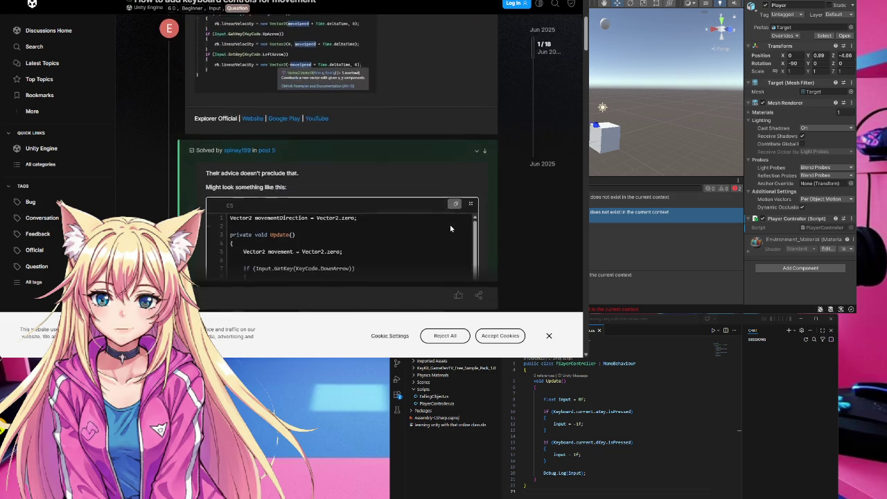
scroll(450, 224, "down", 3)
scroll(450, 224, "up", 3)
scroll(451, 228, "up", 3)
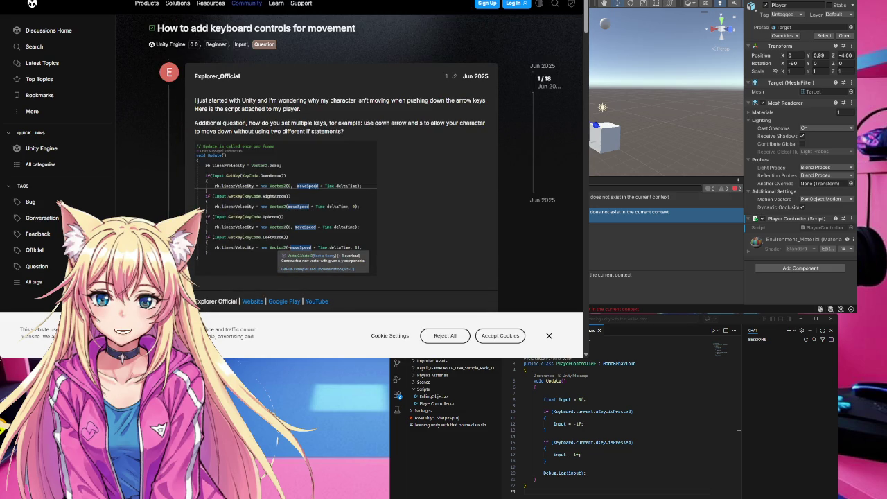
key("alt+Left")
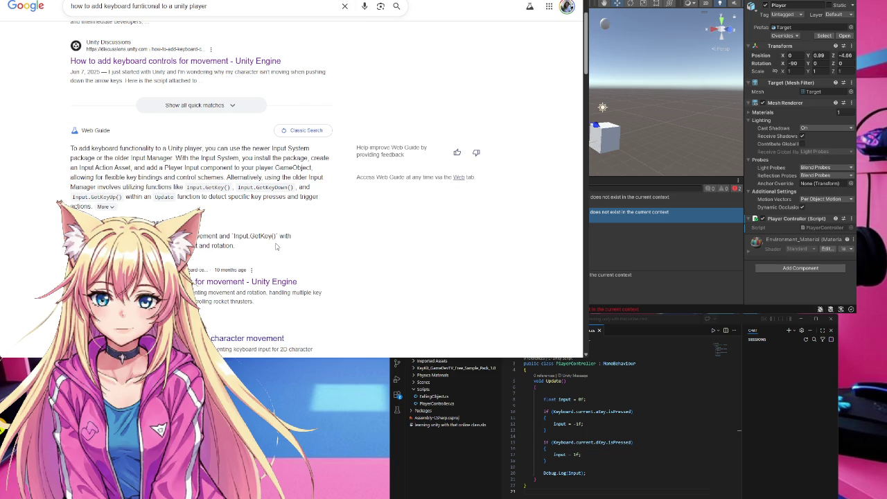
scroll(275, 246, "up", 1)
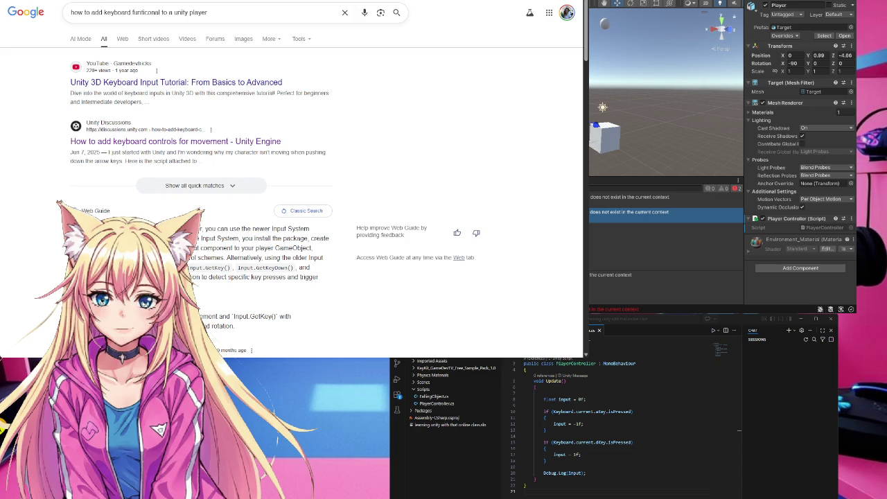
key("ctrl+t")
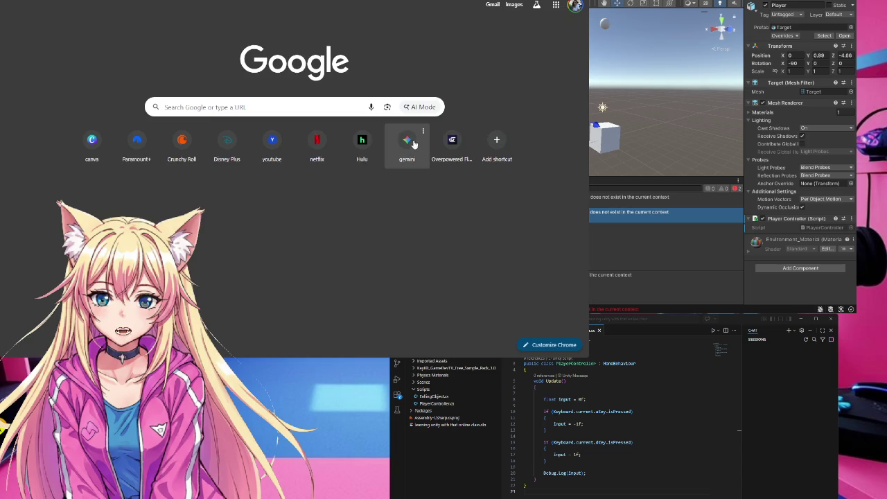
Step: Ask Gemini for a Unity command to add keyboard functionality to a player
left_click(410, 144)
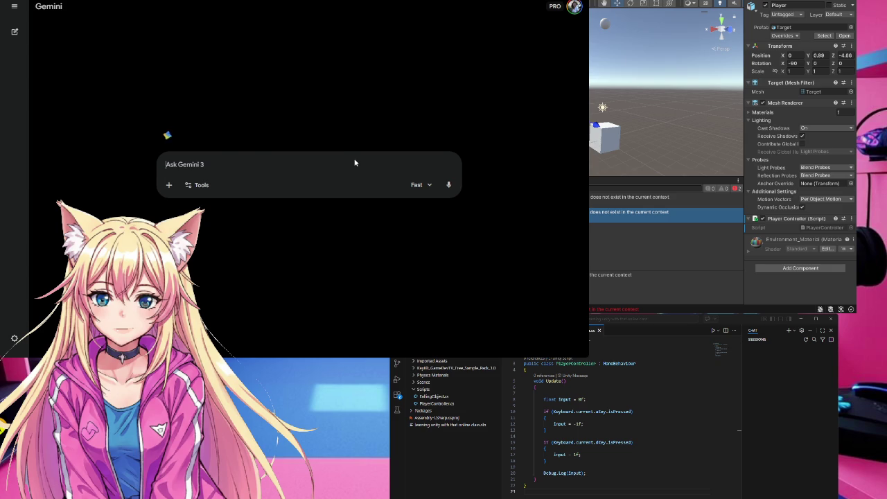
type("need a")
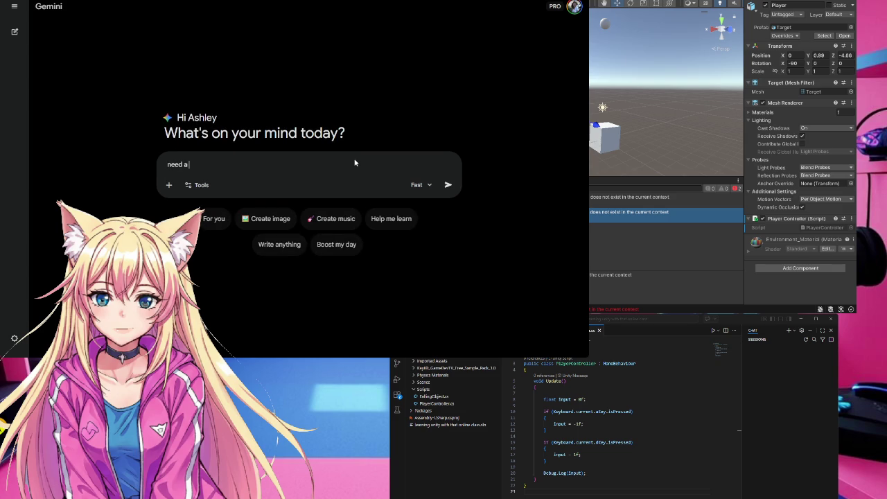
type(" command for uni")
type("ty to add key")
type("board to")
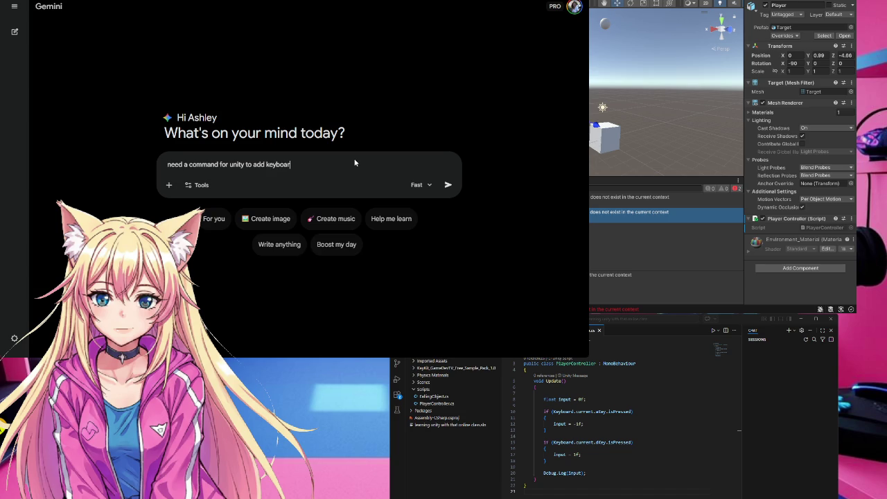
type("the")
type("tion al")
key("BackSpace")
key("BackSpace")
key("BackSpace")
type("of a play")
type("er")
key("Return")
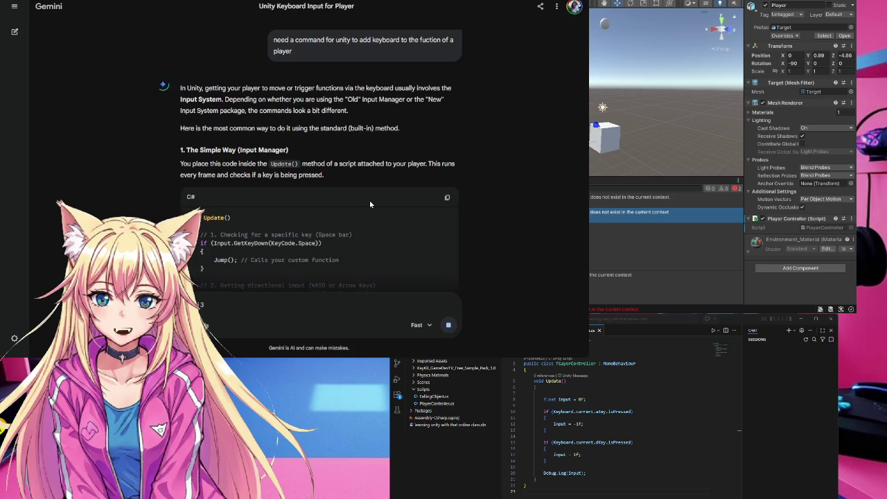
Step: Copy the Update() example code from Gemini's answer
scroll(370, 199, "down", 5)
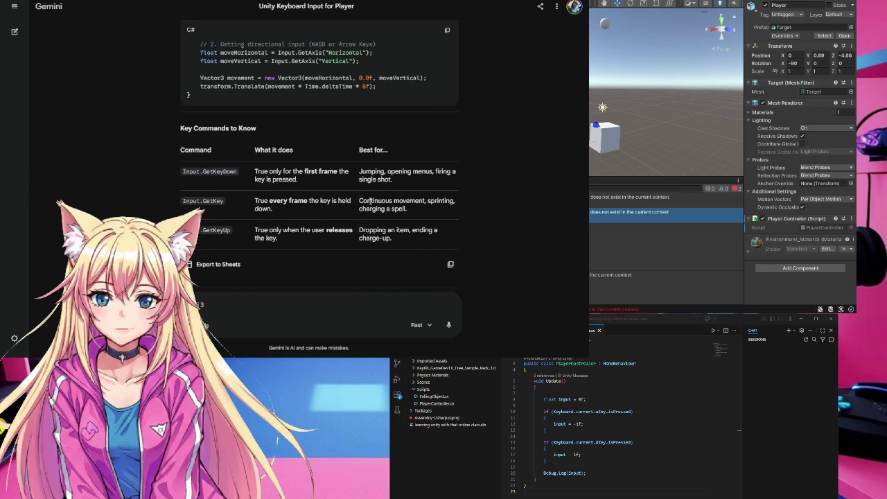
scroll(370, 202, "up", 2)
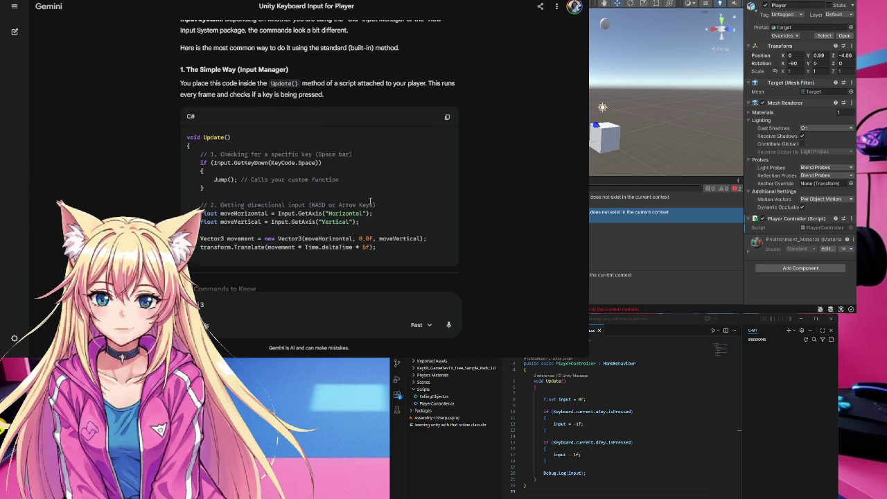
left_click(448, 118)
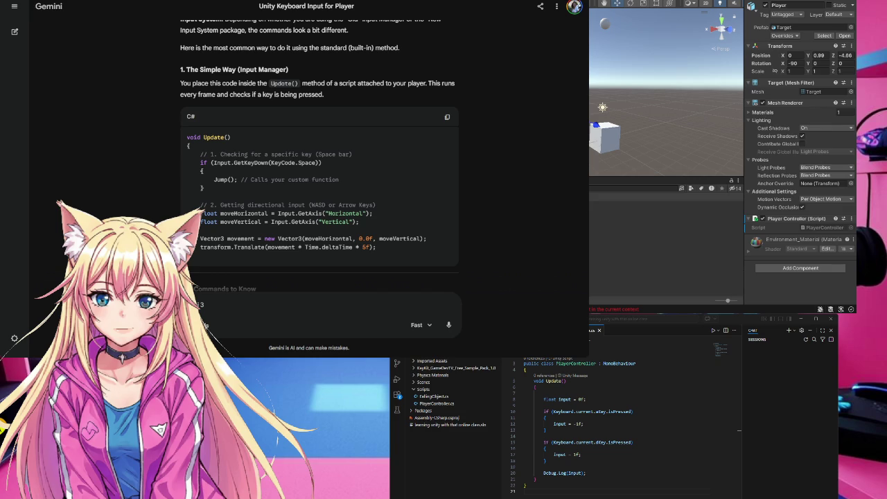
Step: Select the Scripts folder in Unity's Project panel for the new KeyboardFuntions script
left_click(436, 403)
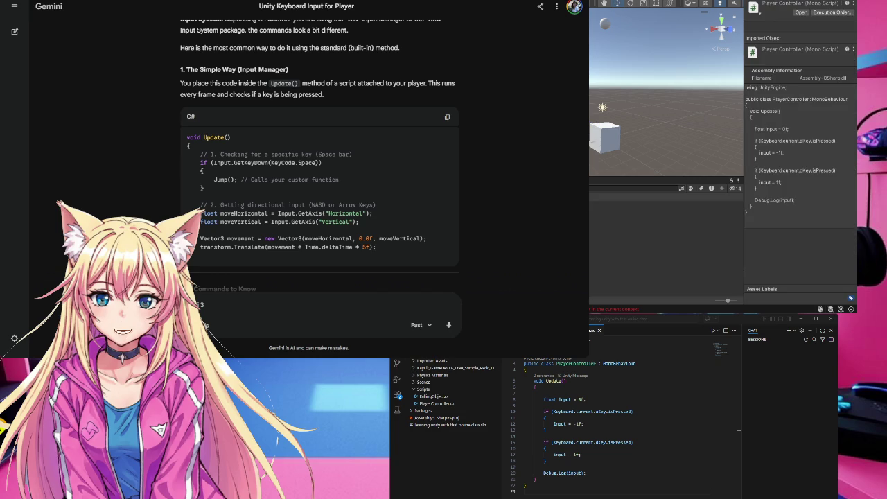
left_click(422, 389)
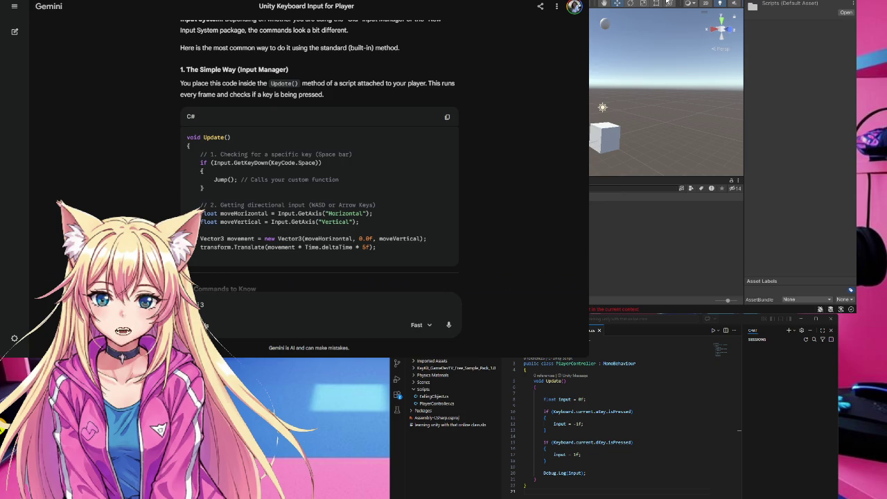
left_click(614, 181)
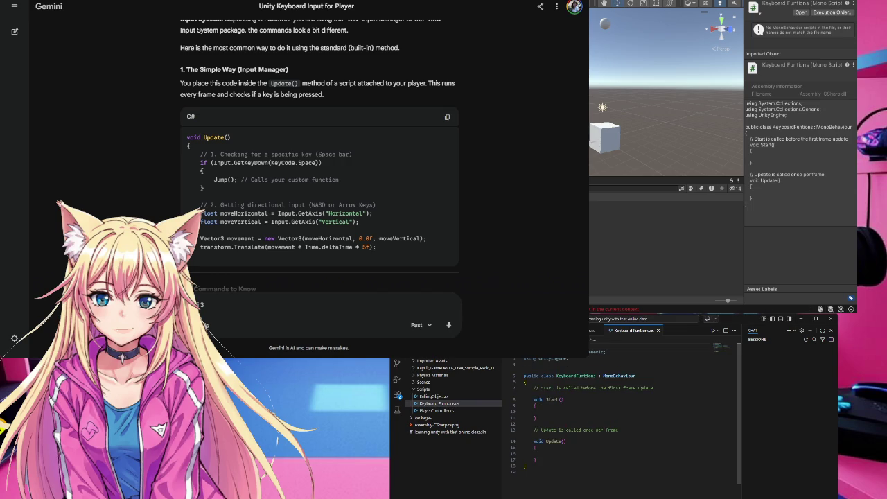
Step: Paste Gemini's code over the KeyboardFuntions template, then undo back to the default template
key("ctrl+a")
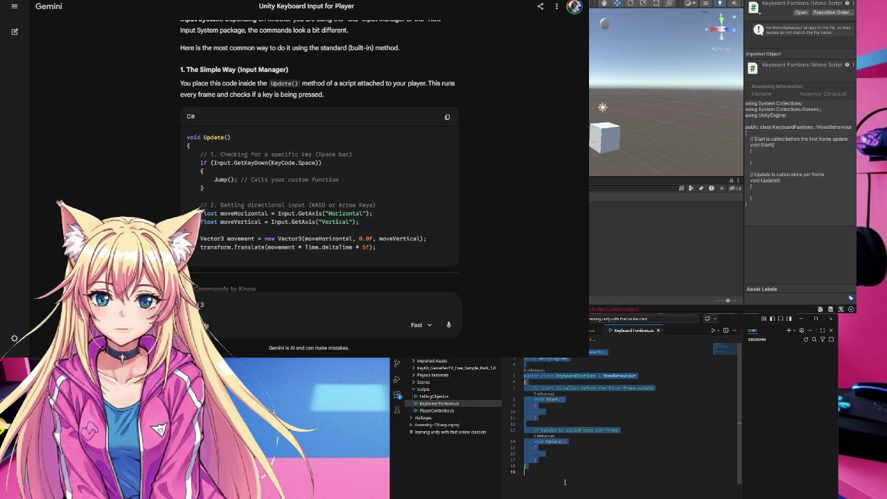
key("ctrl+v")
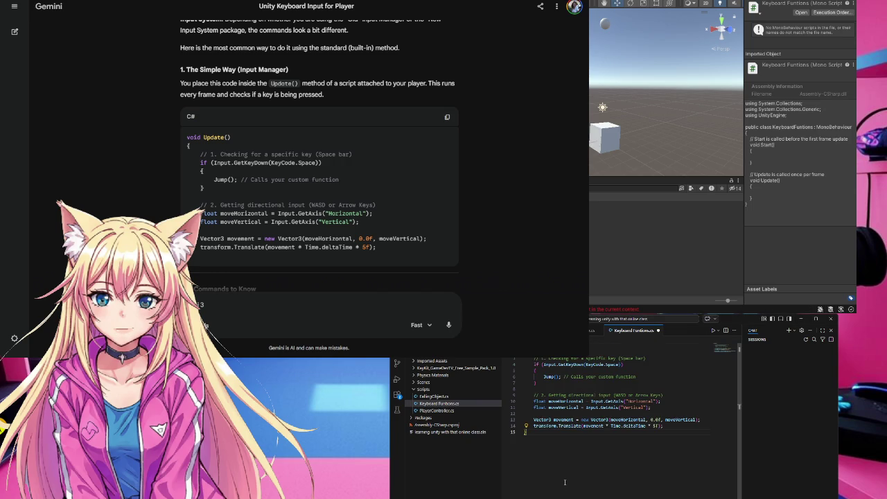
key("ctrl+a")
key("BackSpace")
key("ctrl+z")
key("ctrl+z")
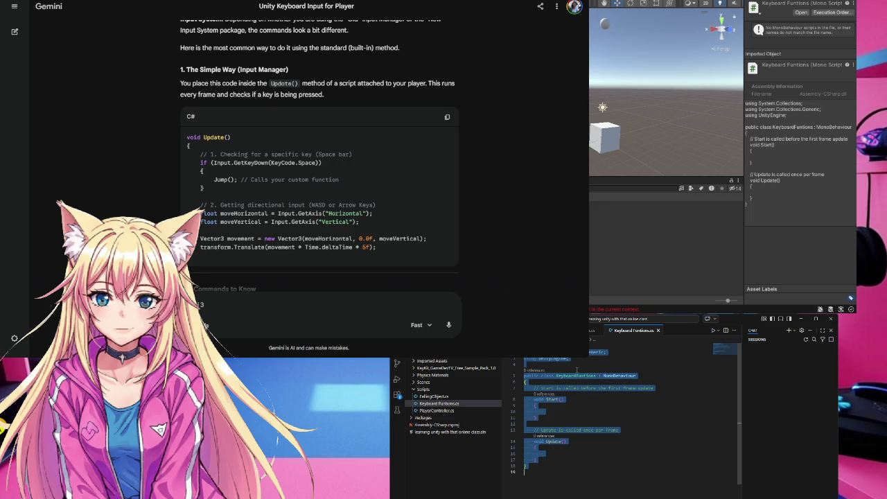
Step: Select the default Start and Update methods in KeyboardFuntions
left_click(548, 369)
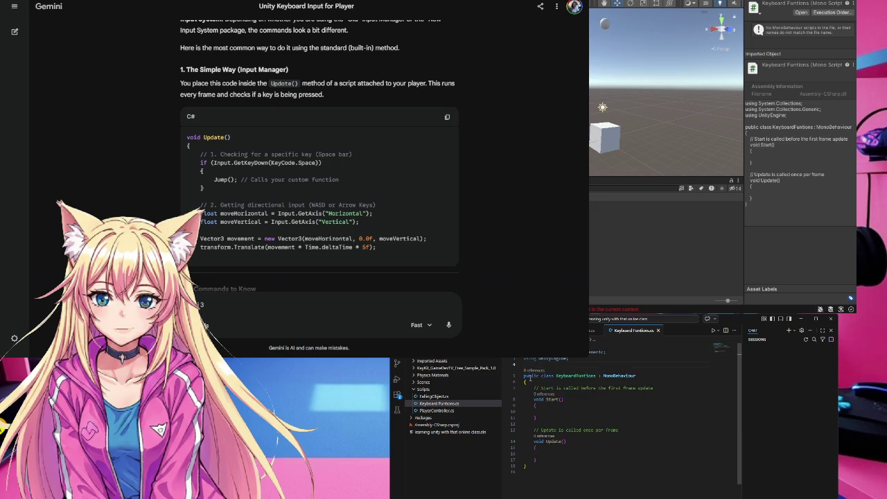
left_click(534, 388)
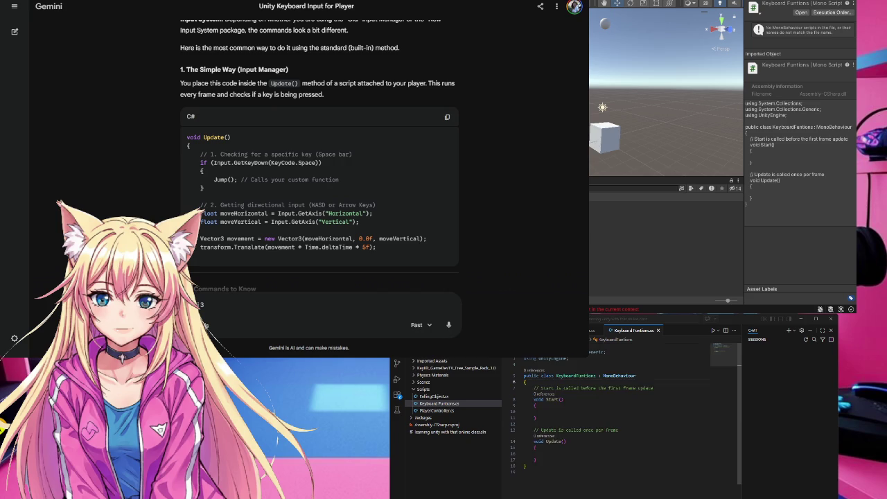
scroll(548, 383, "down", 1)
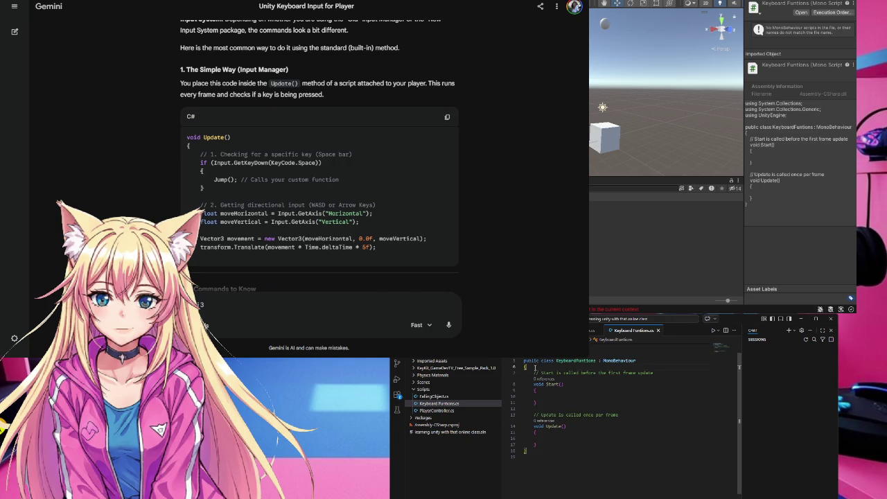
left_click_drag(525, 368, 555, 446)
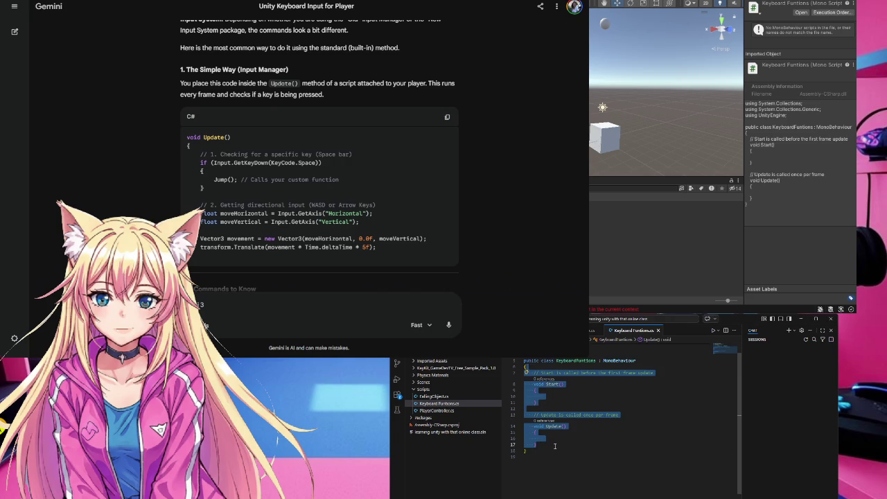
Step: Paste Gemini's Update() with the Space Jump() check and WASD movement over the selected methods
key("ctrl+v")
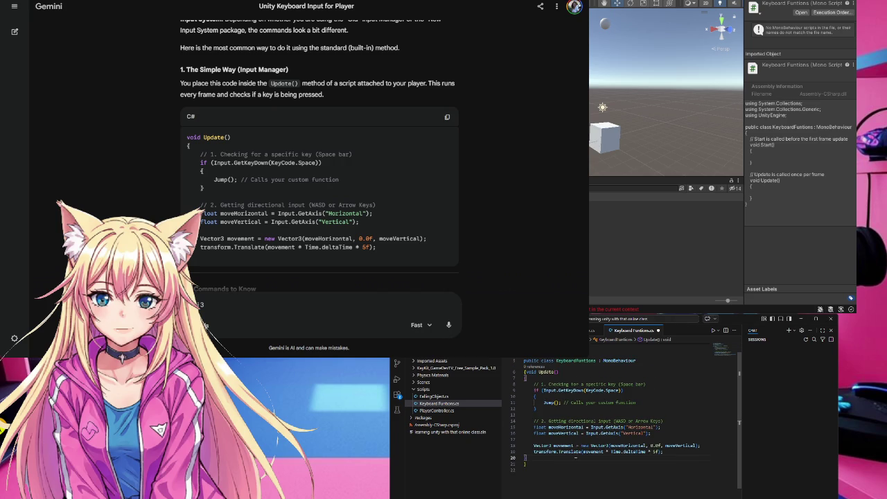
left_click(566, 470)
left_click(617, 245)
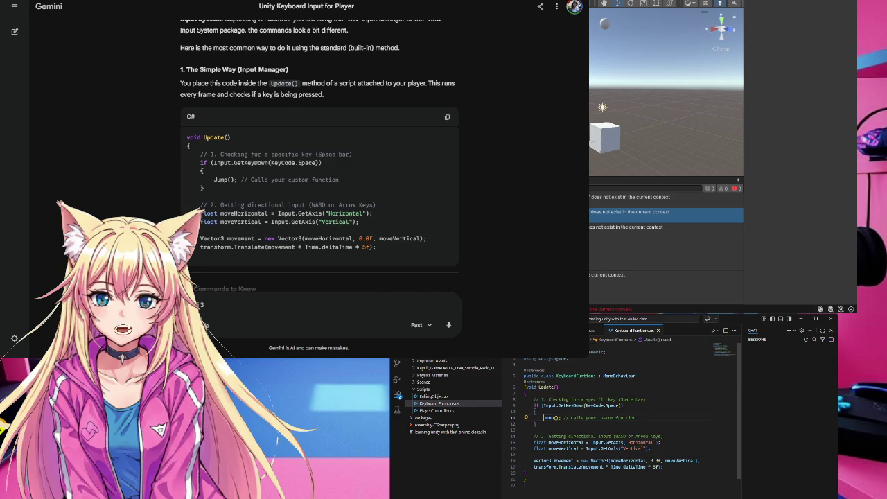
left_click(545, 419)
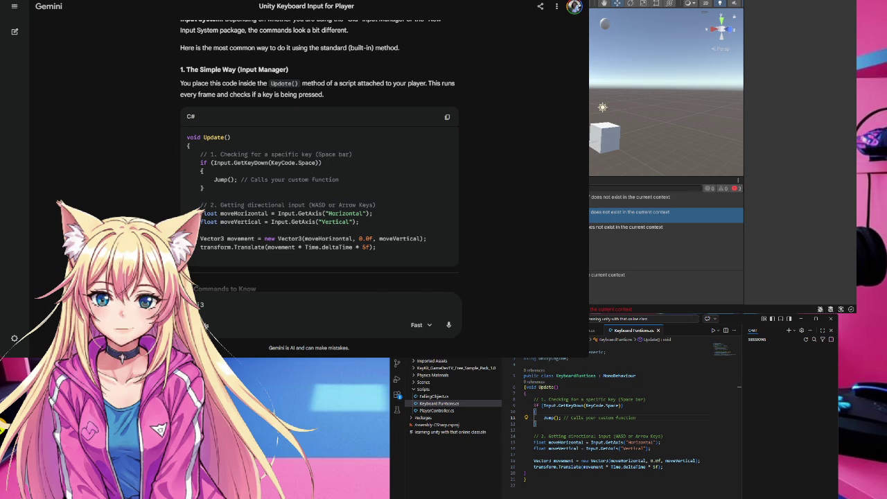
Step: Ask Gemini for keyboard handling of numbers 1 to 9 and copy its loop code
left_click(225, 227)
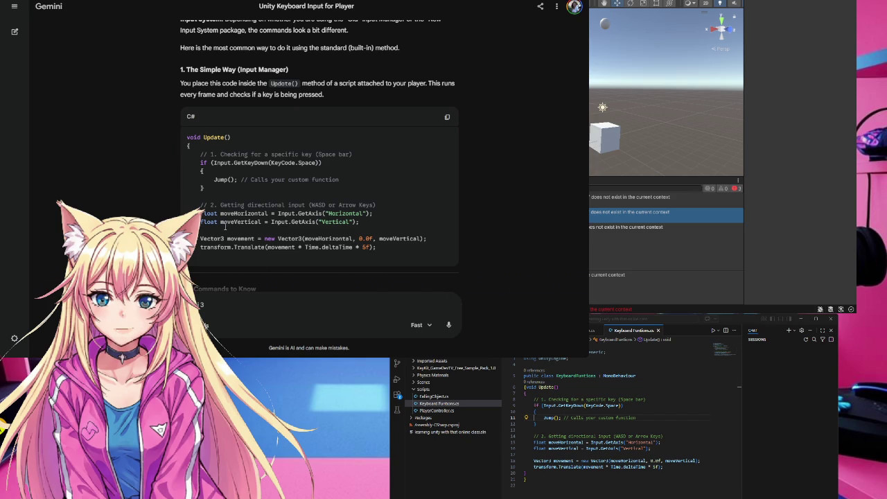
type("I")
type("n for")
type(" keyboard referance the numbers 1 to 9")
key("Return")
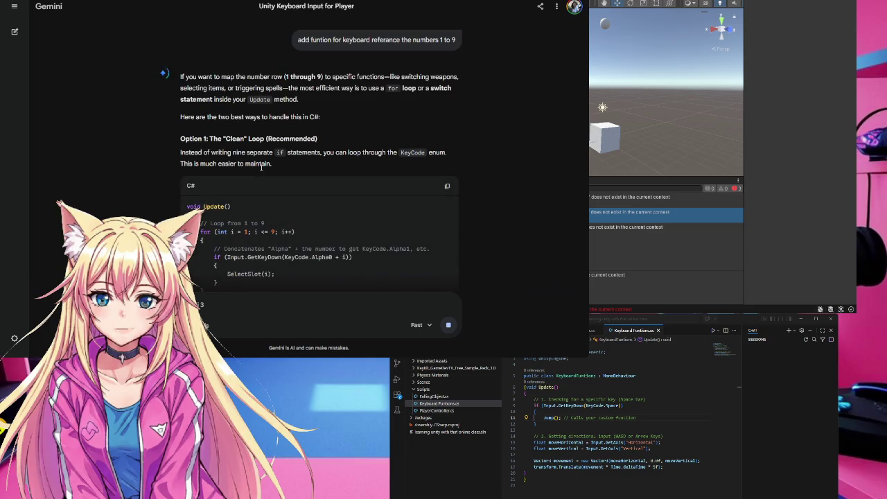
scroll(298, 197, "down", 2)
scroll(302, 197, "up", 1)
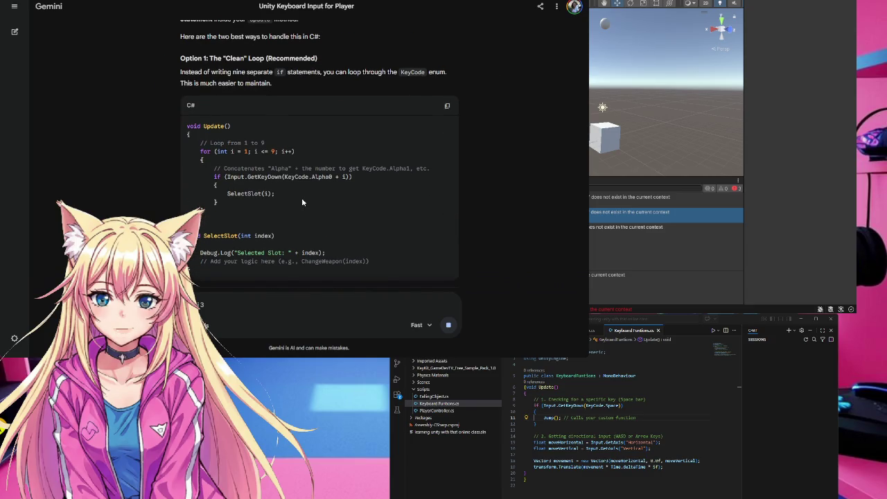
left_click(447, 106)
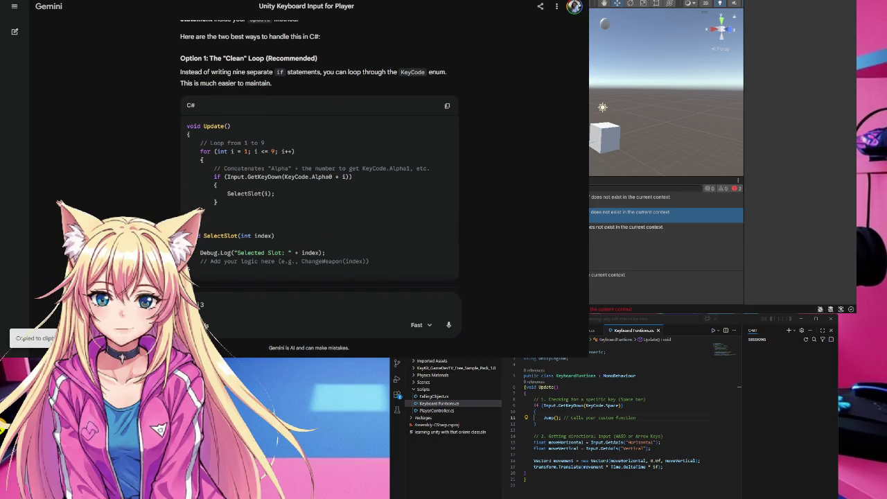
Step: Paste the 1–9 number-key loop after KeyboardFuntions' existing Update() closing brace
left_click(548, 417)
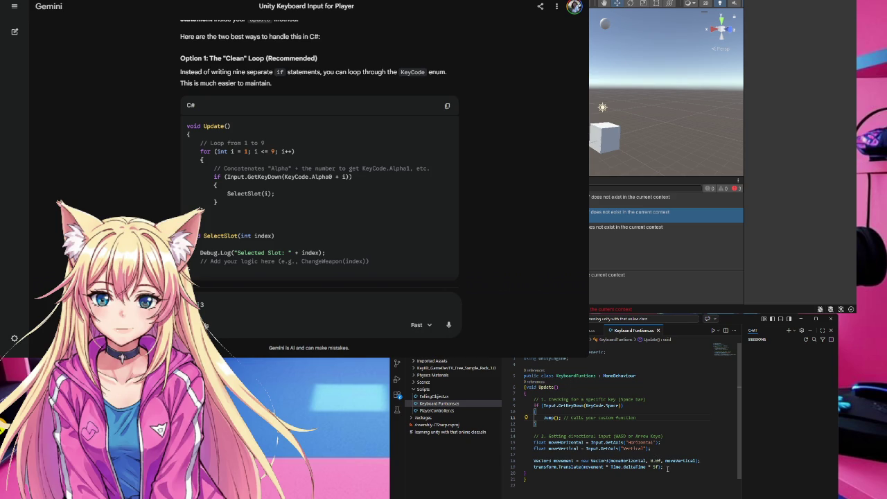
left_click(668, 469)
left_click(527, 480)
left_click(527, 479)
left_click(554, 475)
key("ctrl+v")
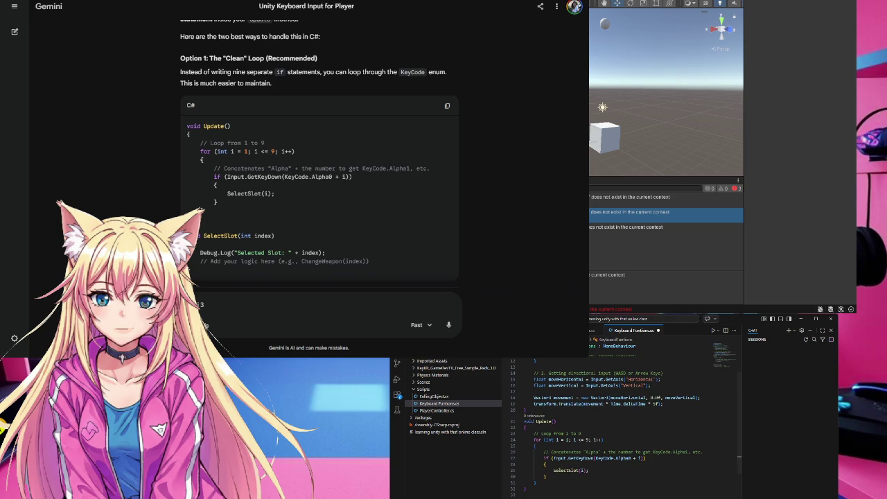
scroll(624, 423, "up", 3)
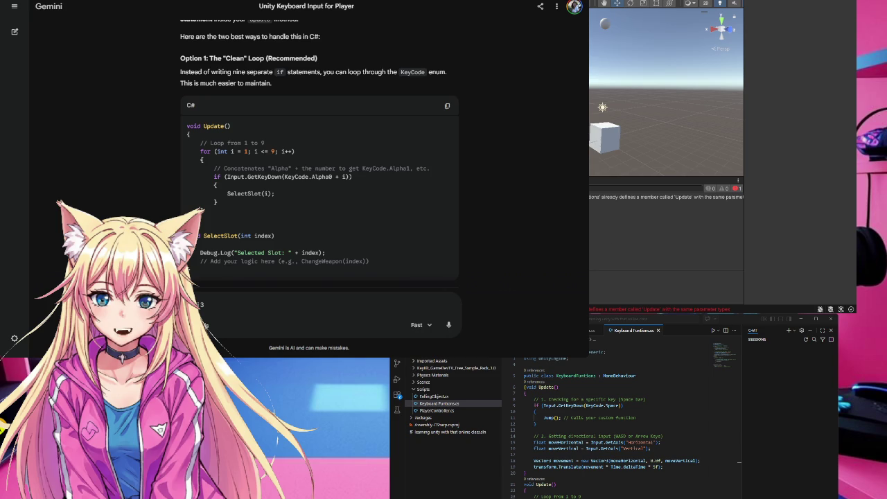
Step: Delete the duplicate void Update() declaration and its leftover empty line from KeyboardFuntions
left_click(563, 486)
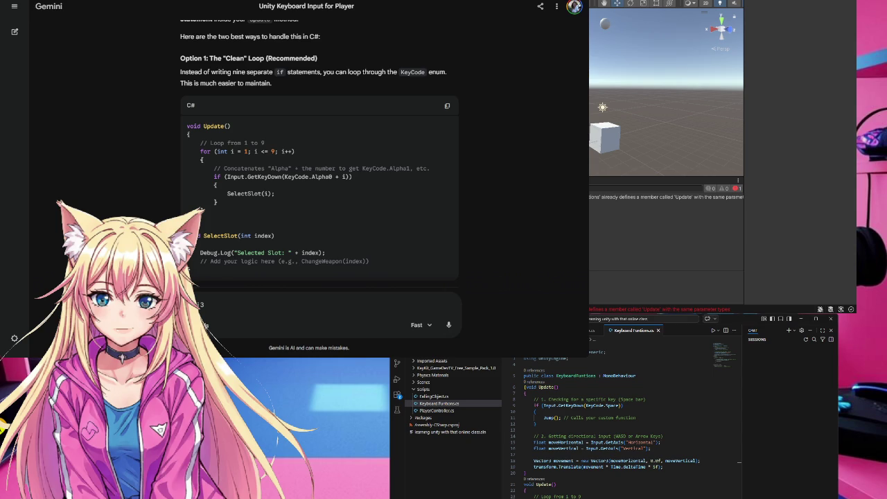
left_click(560, 486)
left_click_drag(560, 485, 524, 485)
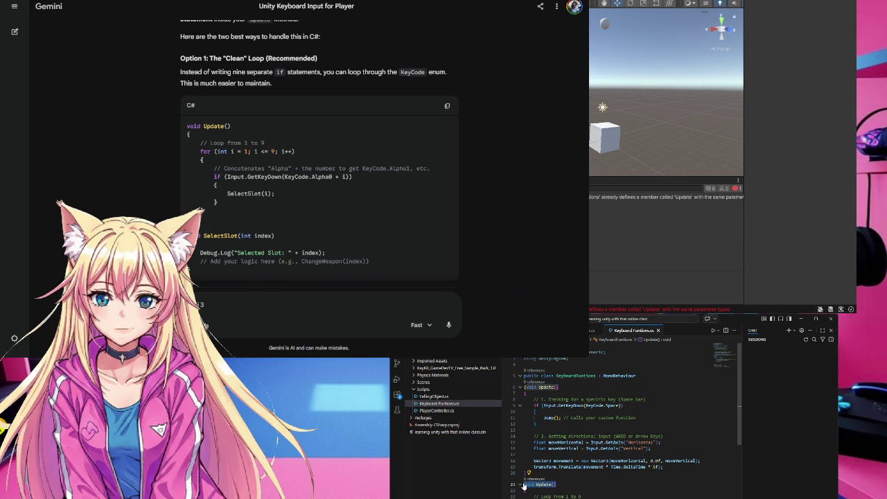
key("BackSpace")
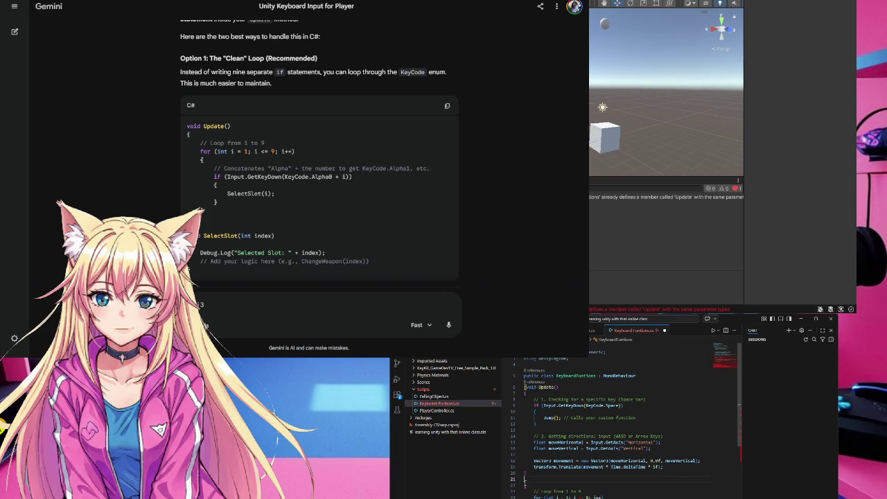
key("BackSpace")
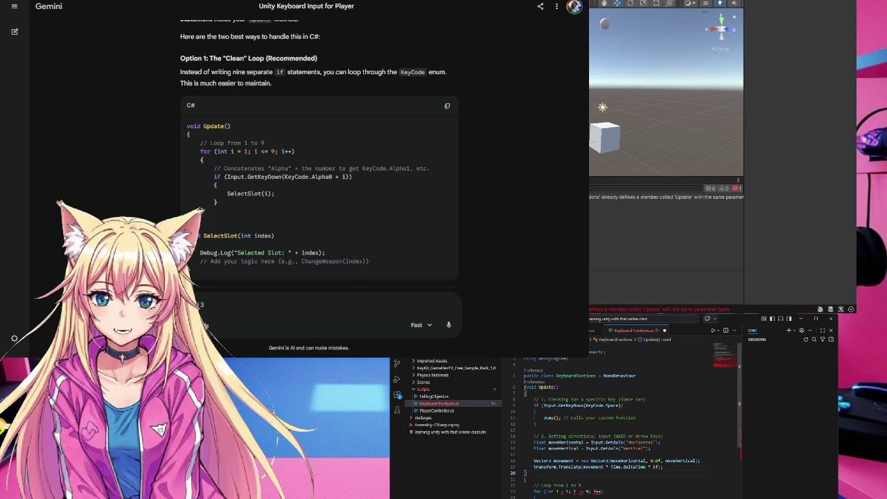
Step: Delete the pasted number-key loop and SelectSlot method, keeping only the Space and WASD code
key("shift+Down")
key("shift+Down")
key("shift+Down")
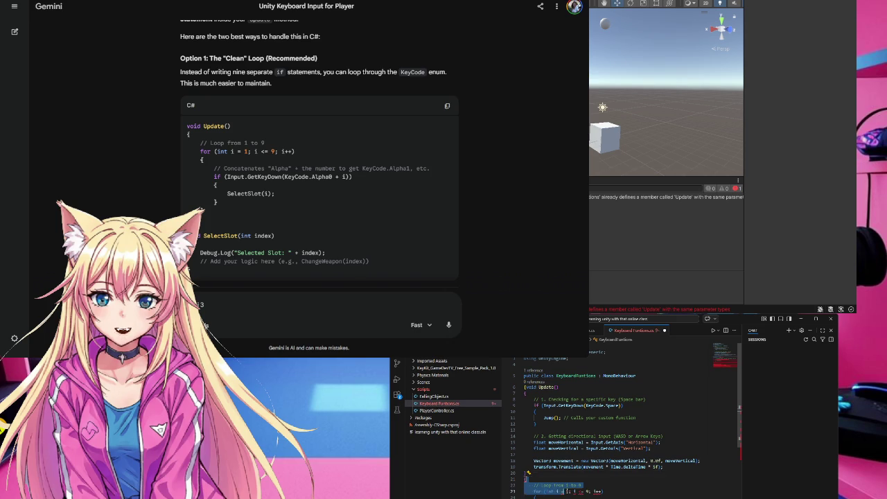
key("shift+Down")
key("shift+Down")
key("shift+Down")
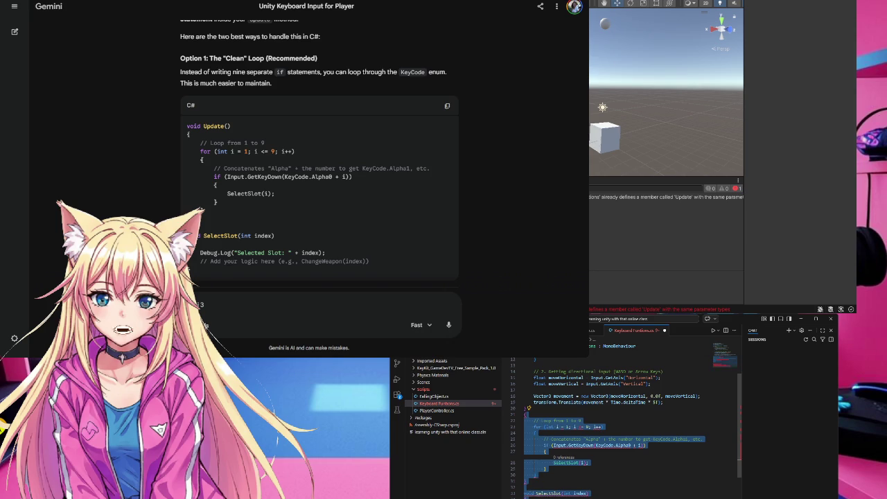
key("Delete")
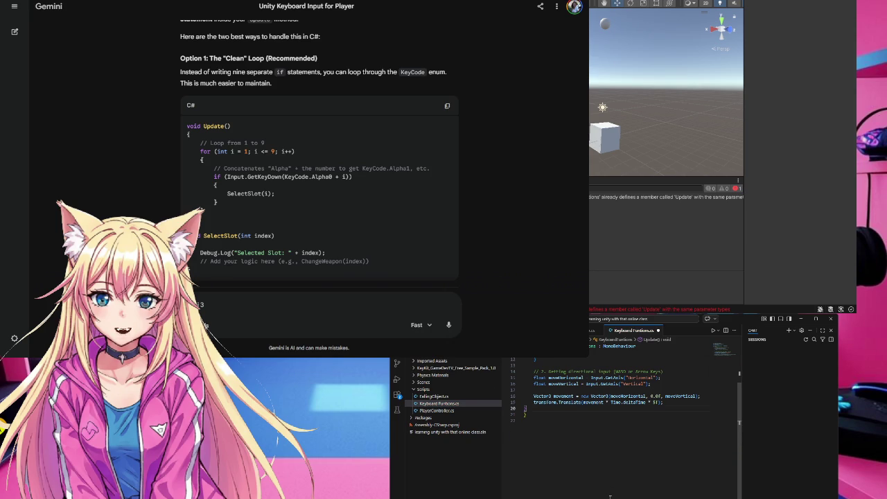
scroll(611, 497, "up", 4)
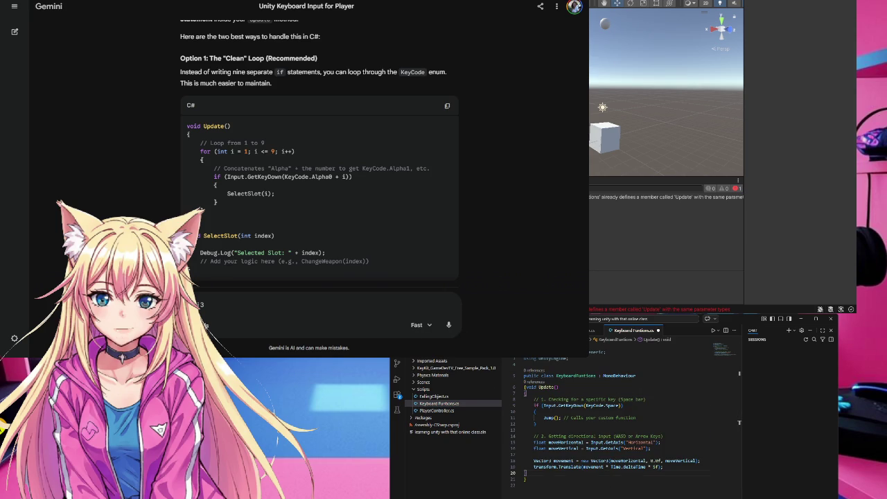
left_click(525, 485)
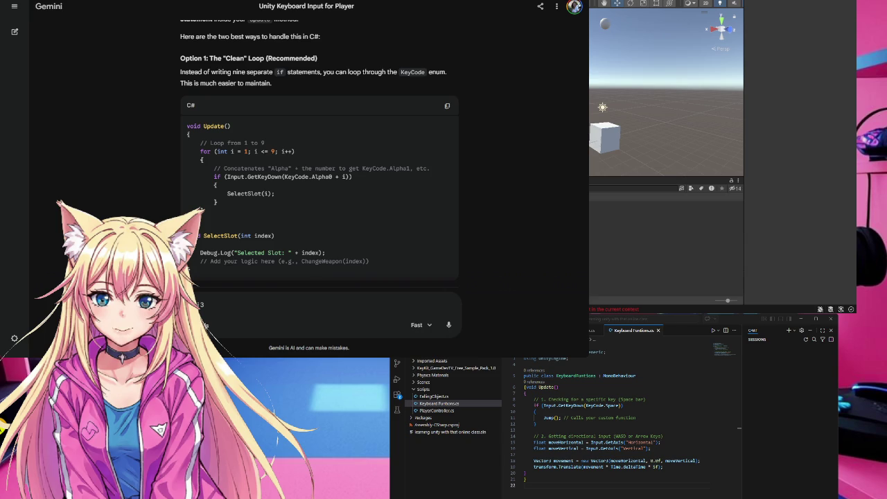
Step: Replace the template Start and Update methods in Numbers one to nine with Gemini's 1–9 key loop
left_click(611, 249)
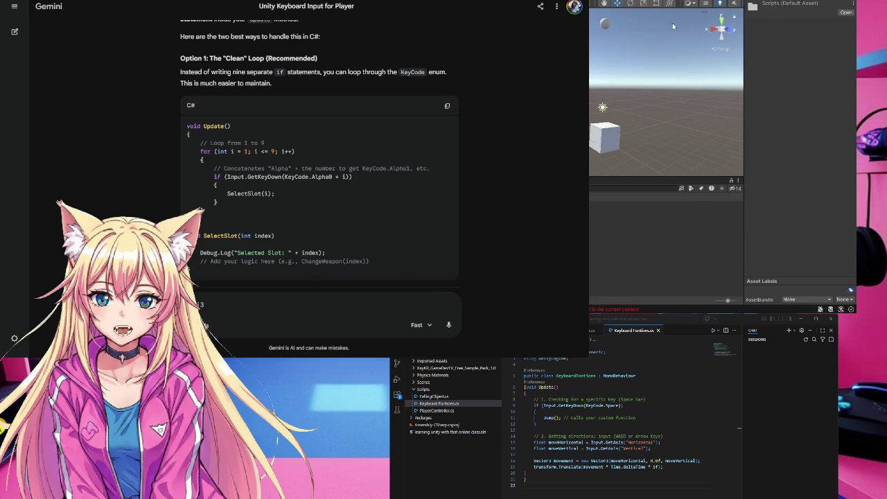
left_click(645, 170)
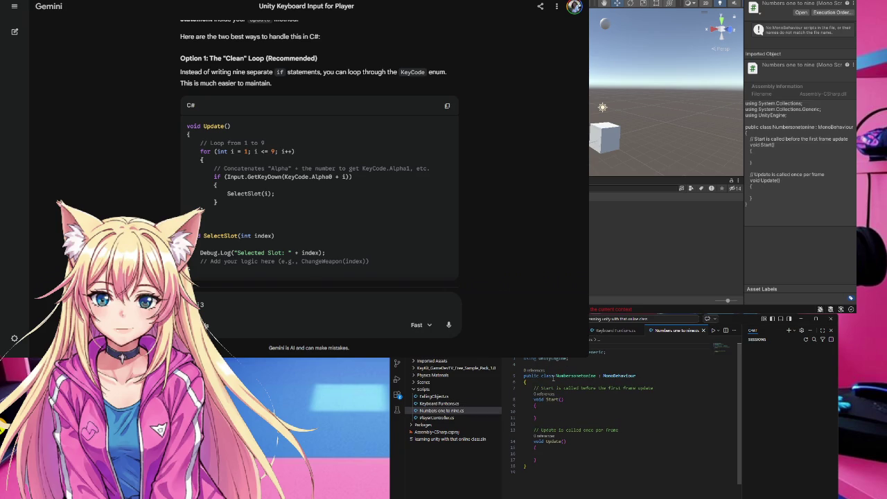
left_click_drag(531, 387, 567, 458)
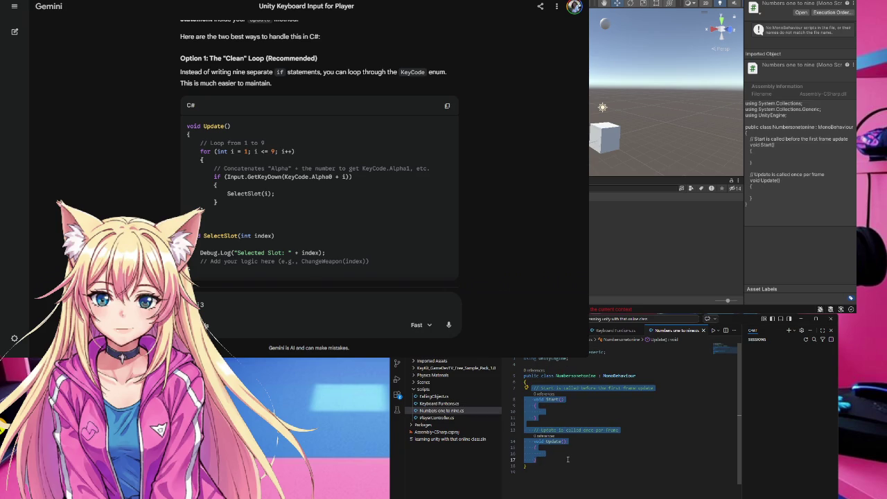
key("ctrl+v")
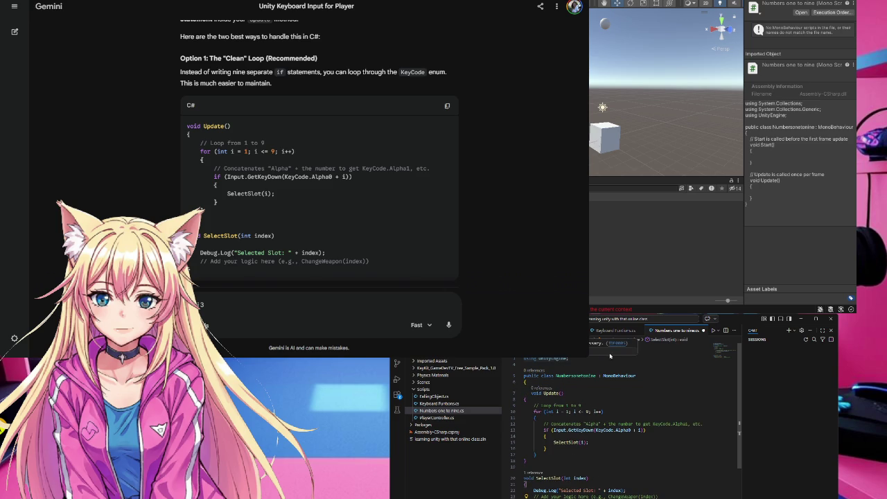
Step: Remove the unused System.Collections.Generic using line and let Unity recompile the scripts
left_click(667, 399)
triple_click(609, 352)
key("BackSpace")
key("BackSpace")
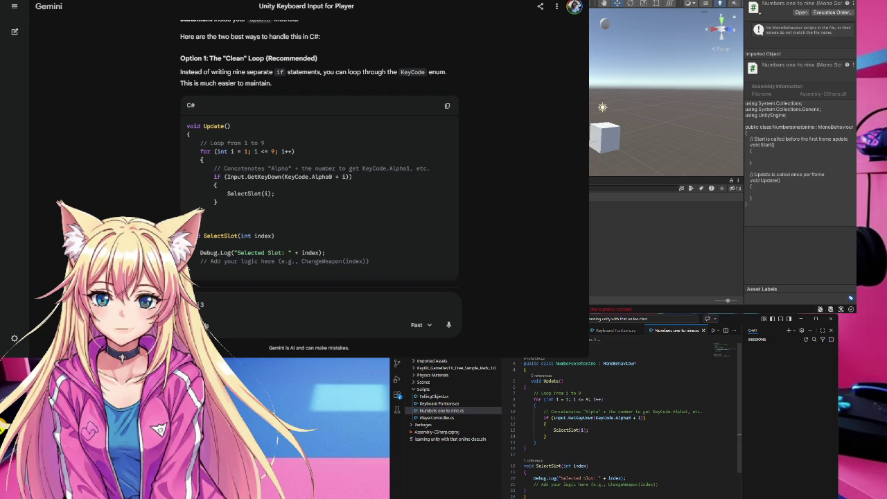
left_click(634, 272)
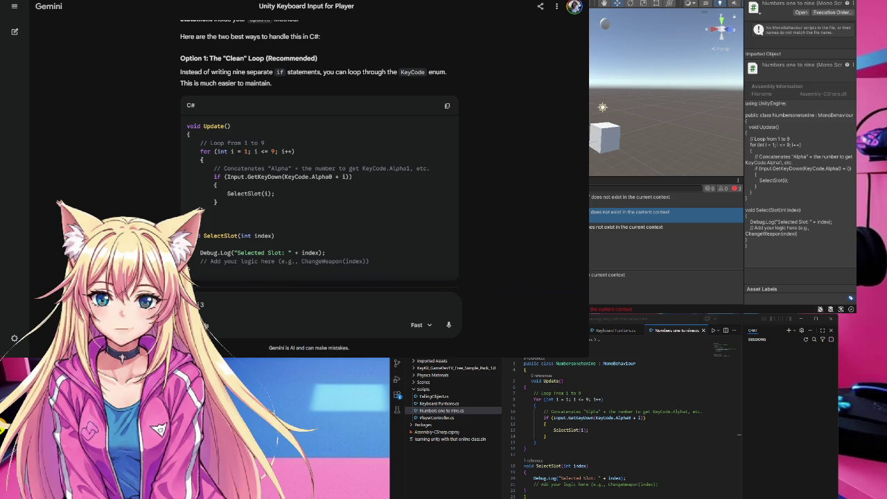
Step: Replace the Space key's Jump(); call with Debug.Log("Space bar was pressed!"); inside braces
double_click(626, 226)
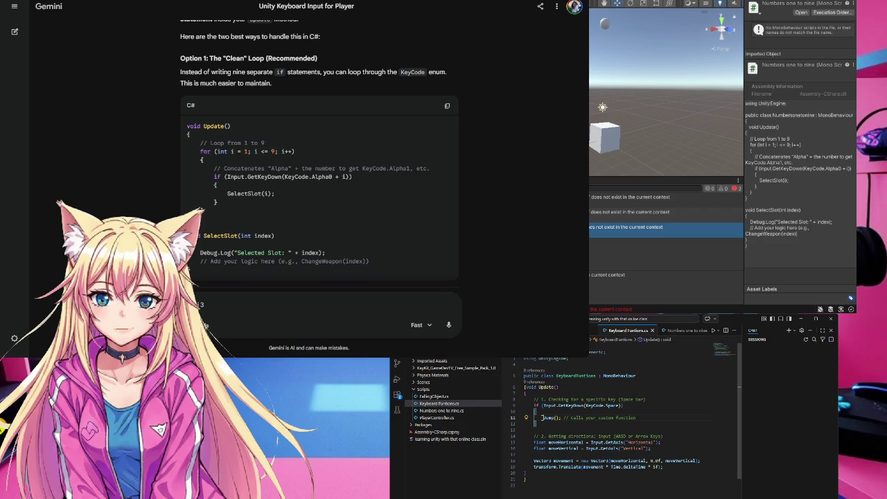
left_click_drag(546, 421, 646, 423)
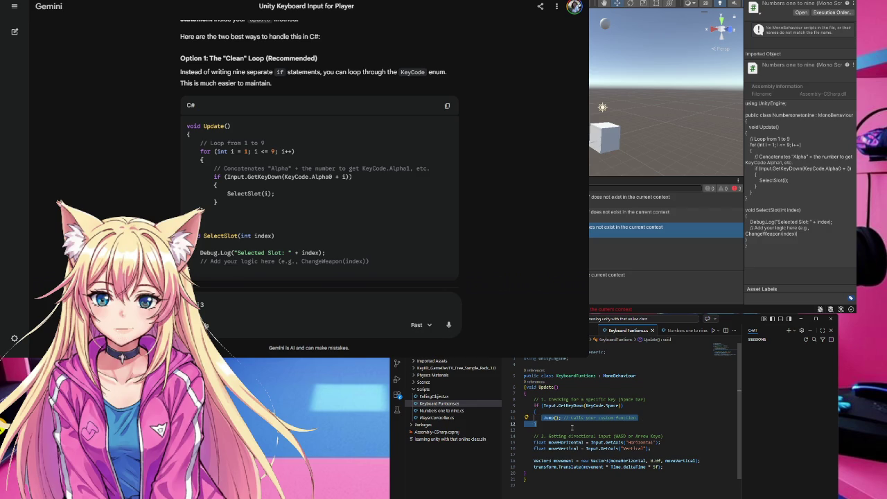
left_click(568, 428)
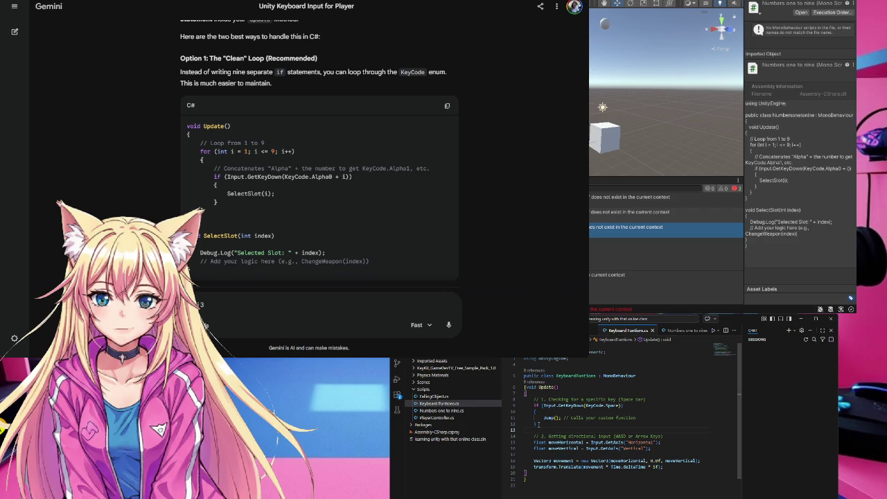
left_click_drag(535, 425, 535, 412)
key("Delete")
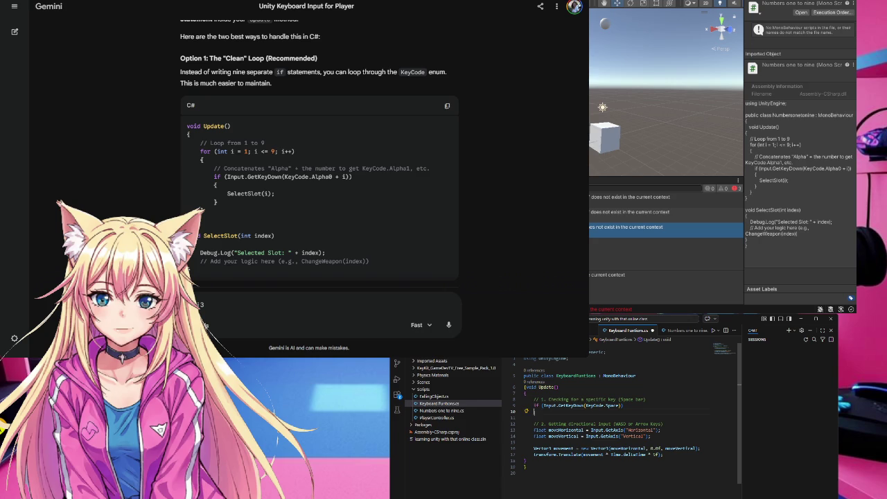
key("Tab")
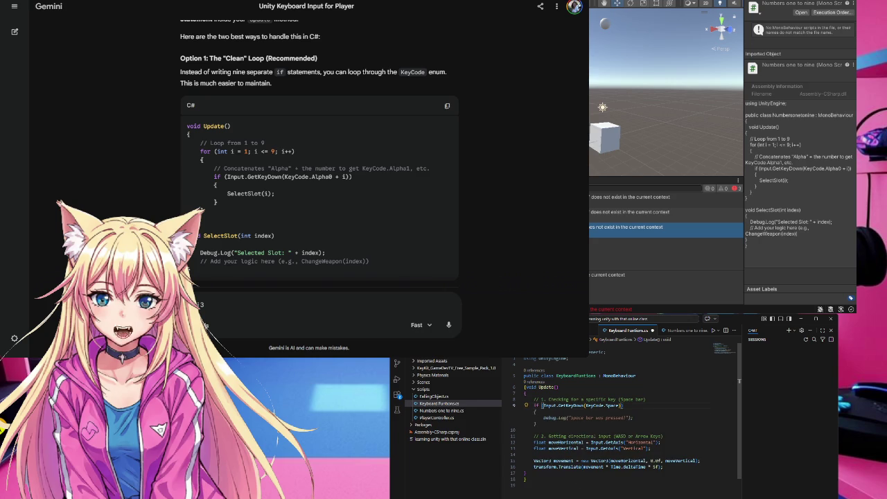
type("}")
Step: Open the PlayerController script from the remaining Unity console error
left_click(529, 485)
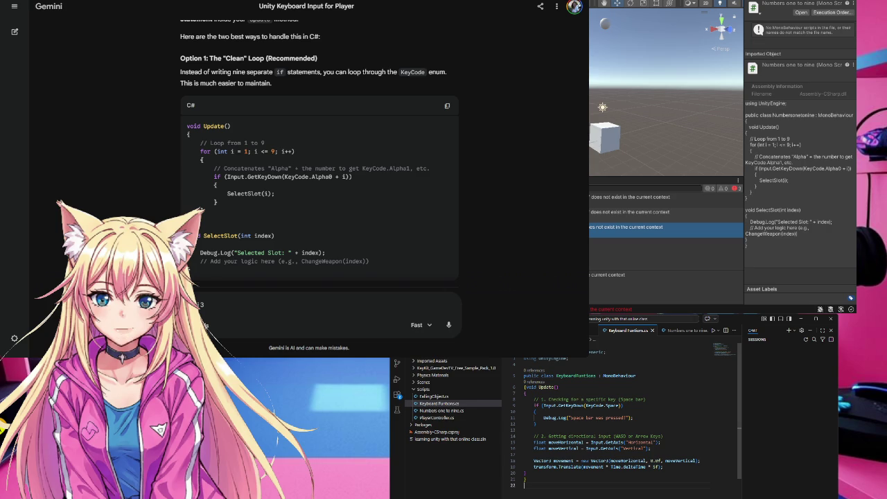
left_click(651, 313)
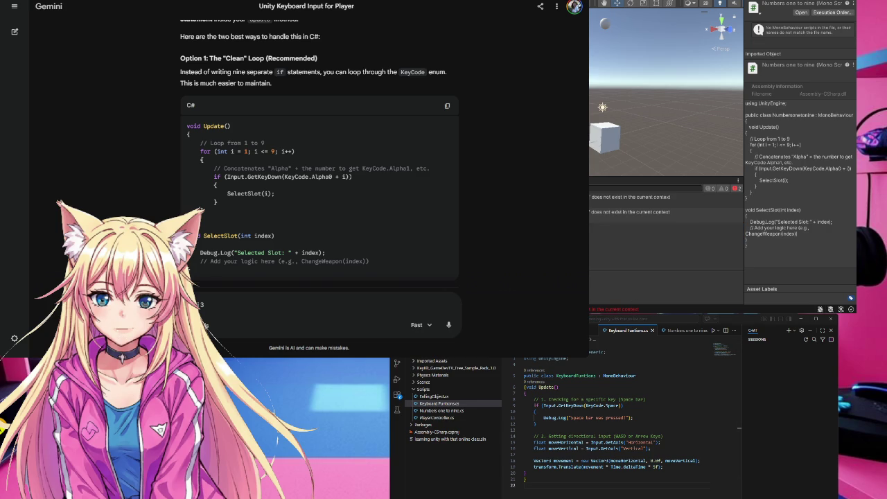
double_click(631, 211)
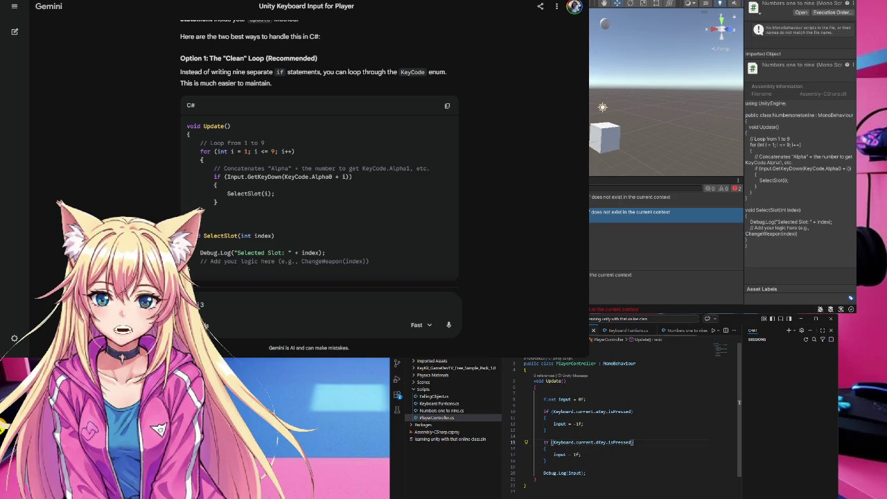
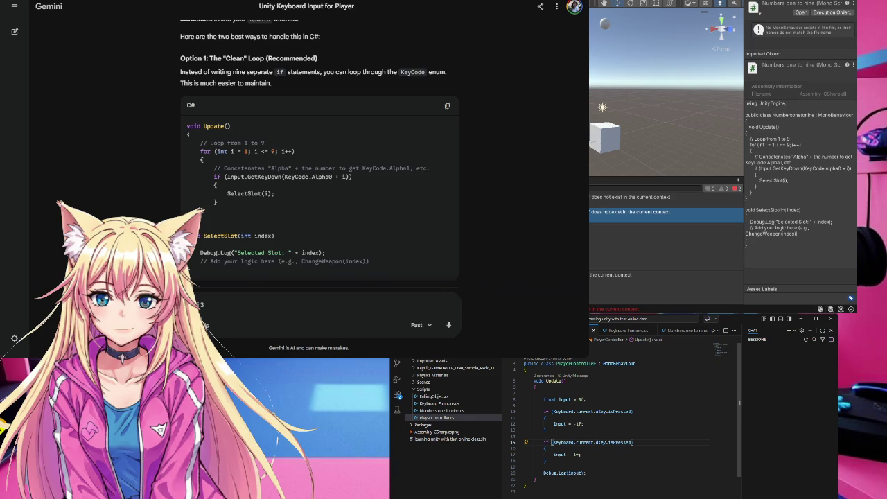
Step: Paste the PlayerController error screenshot into Gemini's prompt box
left_click(525, 491)
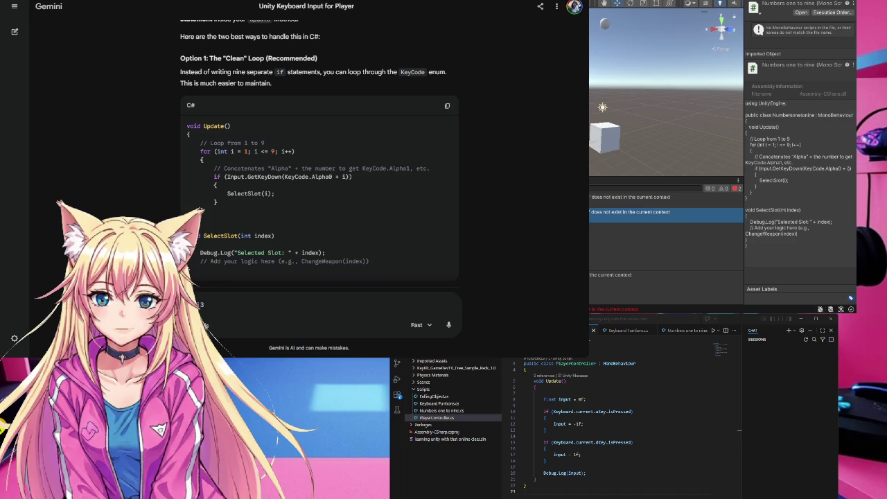
key("ctrl+v")
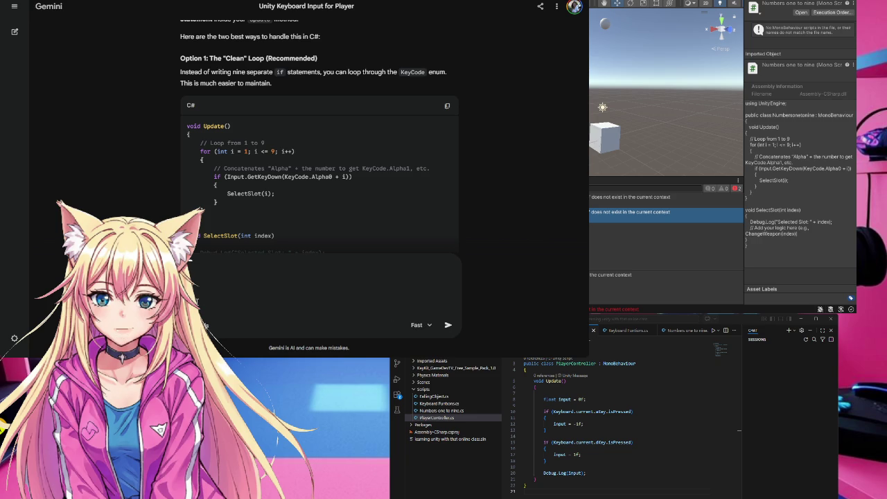
Step: Send Gemini the 'this error' fix request and read its Quick Fix reply
type("this error")
key("Return")
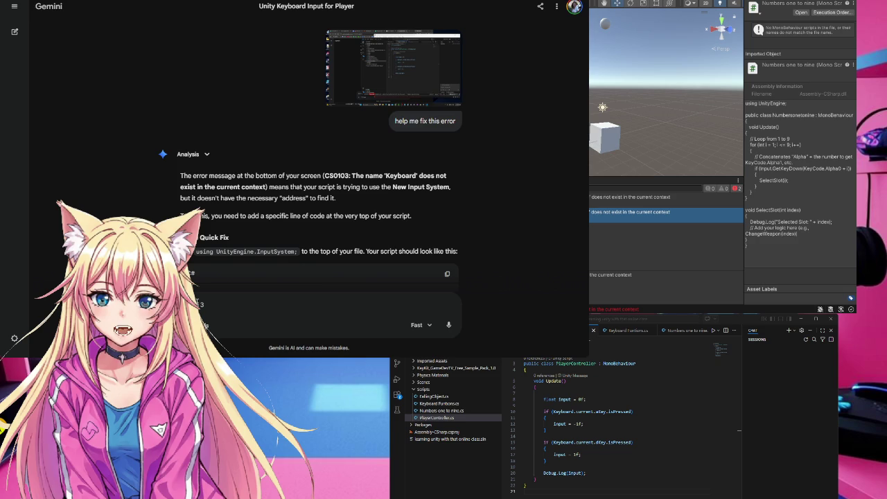
scroll(219, 245, "down", 4)
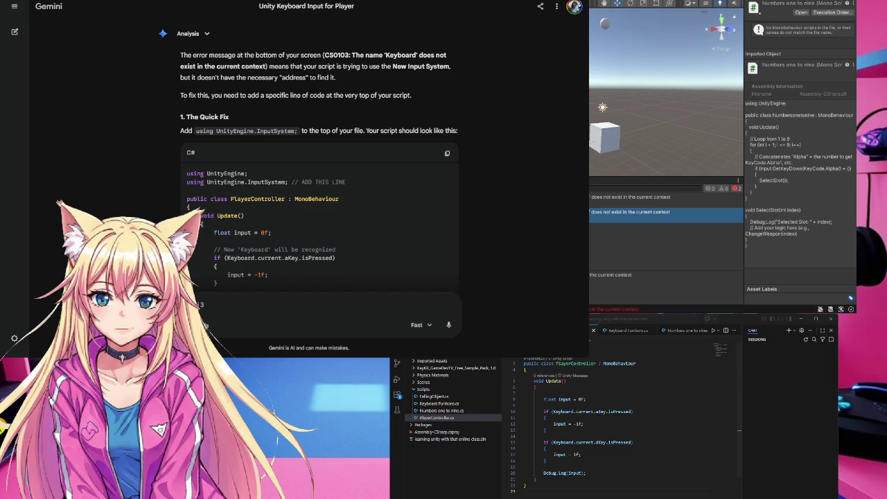
Step: Compare the reply with the script, then narrow the Gemini window to reveal Unity's console
left_click(576, 384)
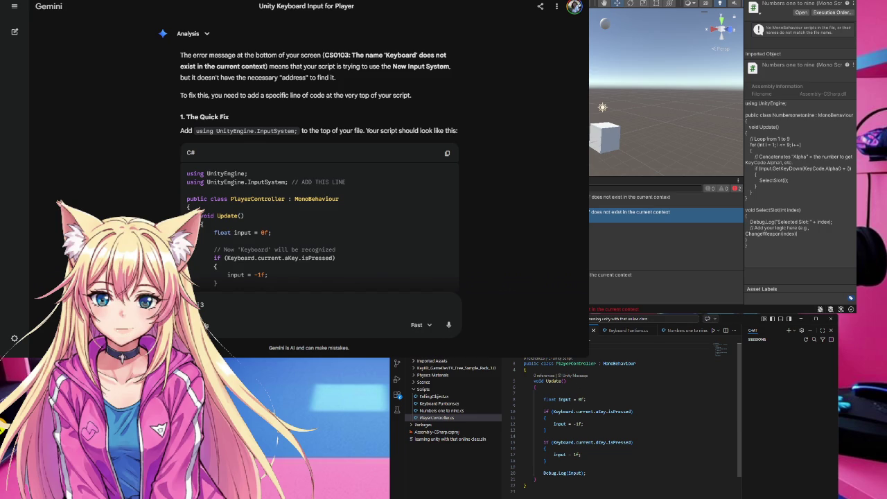
scroll(576, 383, "up", 1)
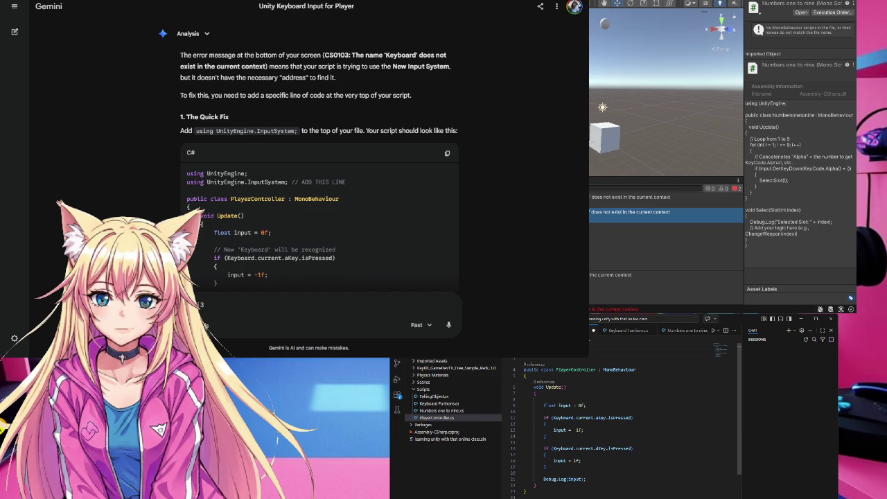
left_click(86, 145)
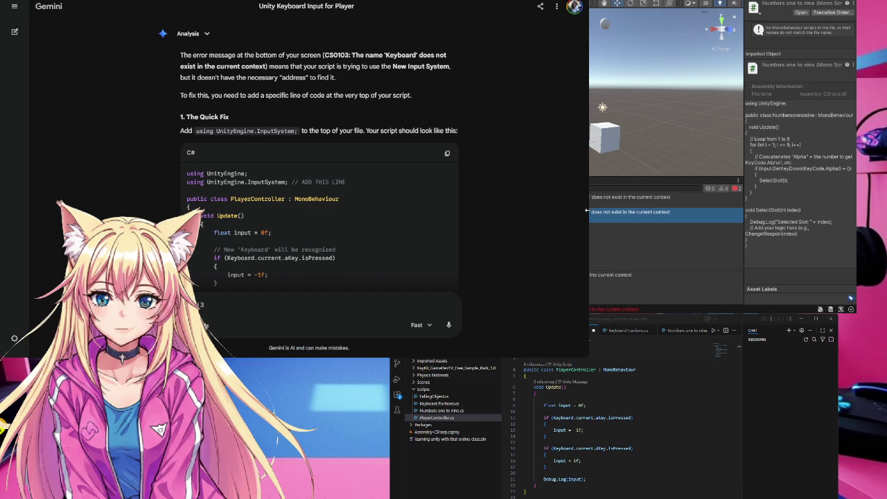
left_click_drag(588, 208, 393, 208)
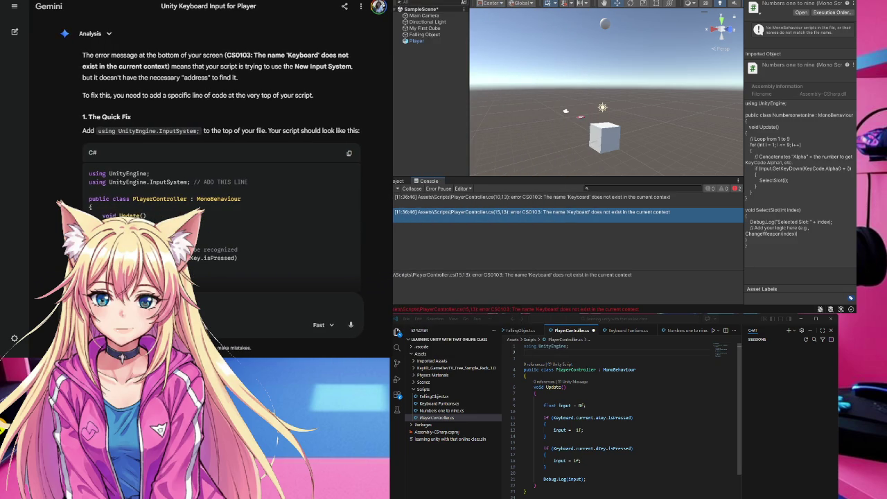
Step: Add using UnityEngine.InputSystem; on line 2 of PlayerController.cs, save, and return to Unity
left_click(631, 384)
left_click(568, 351)
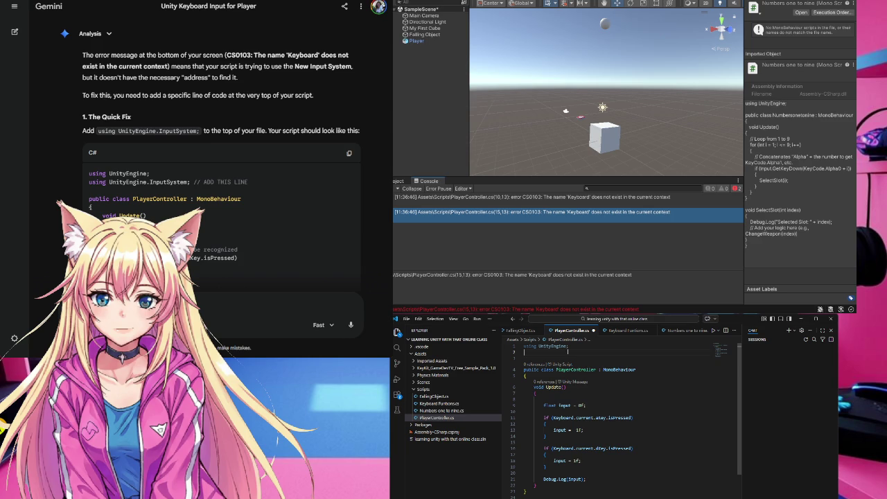
type("using UnityEngine.InputSystem;")
left_click(526, 359)
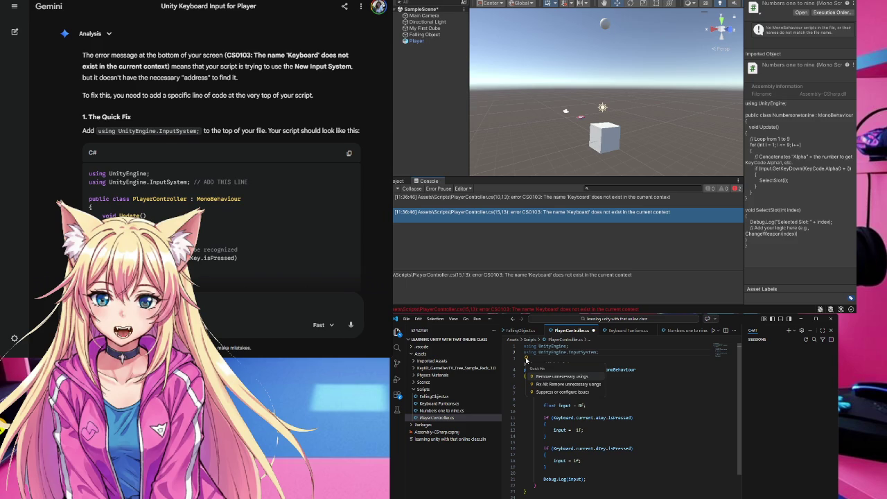
key("Down")
key("Down")
key("Escape")
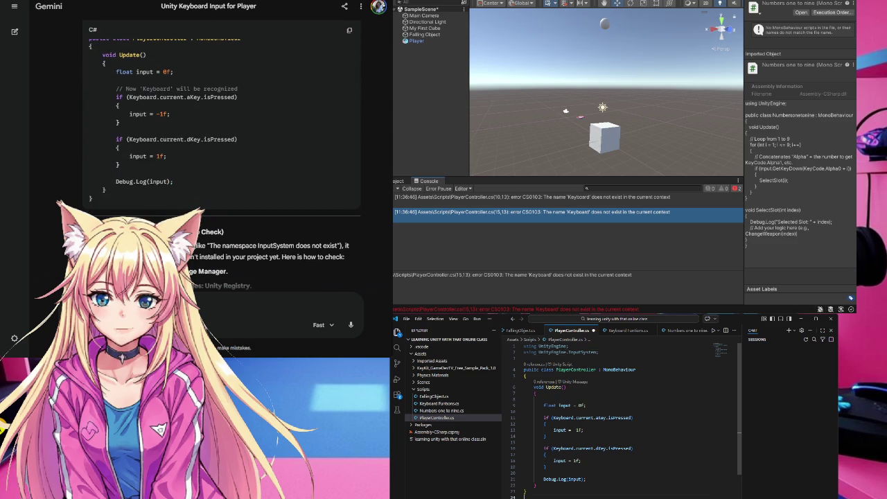
key("ctrl+s")
left_click(503, 232)
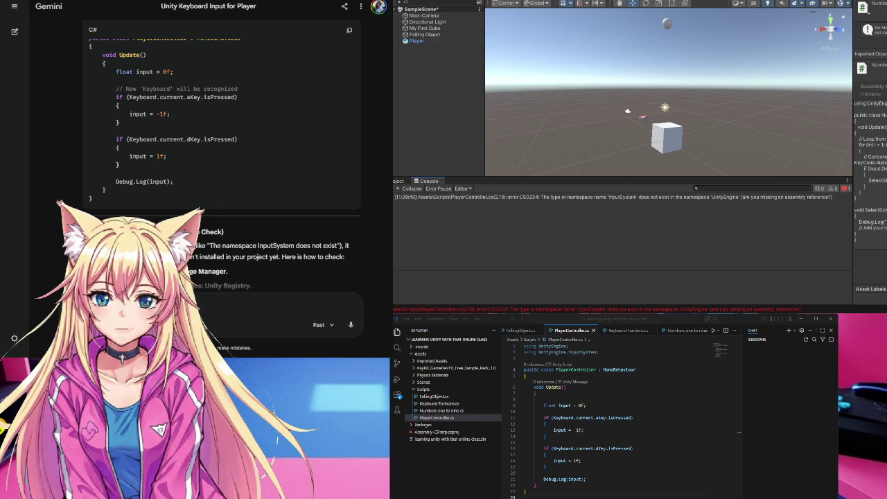
Step: Minimize VS Code and send Gemini a screenshot of the CS0234 InputSystem namespace error
key("alt+Tab")
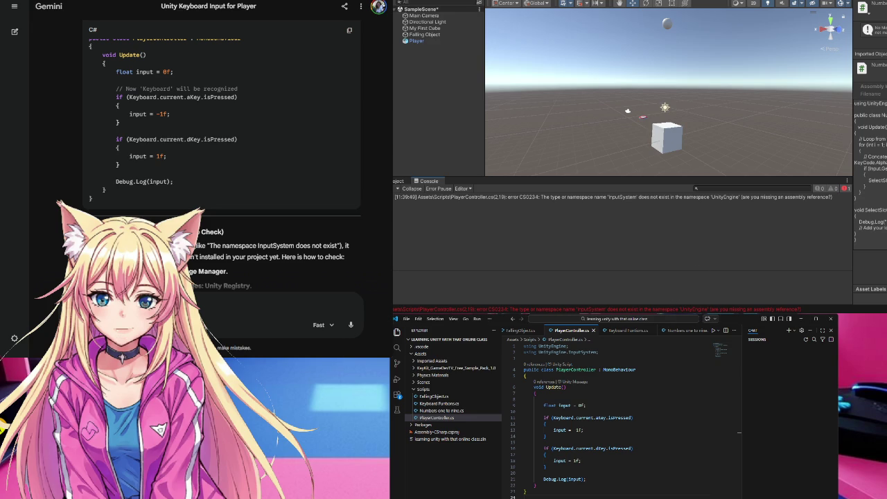
key("super+Down")
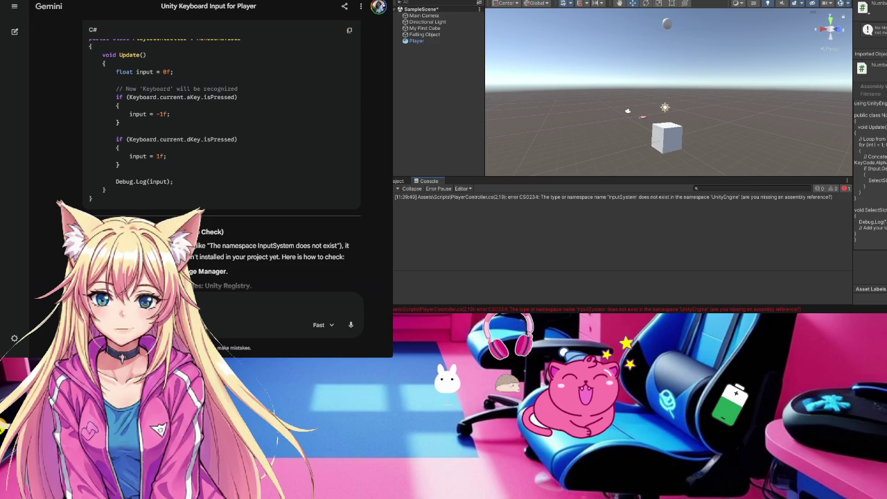
key("ctrl+v")
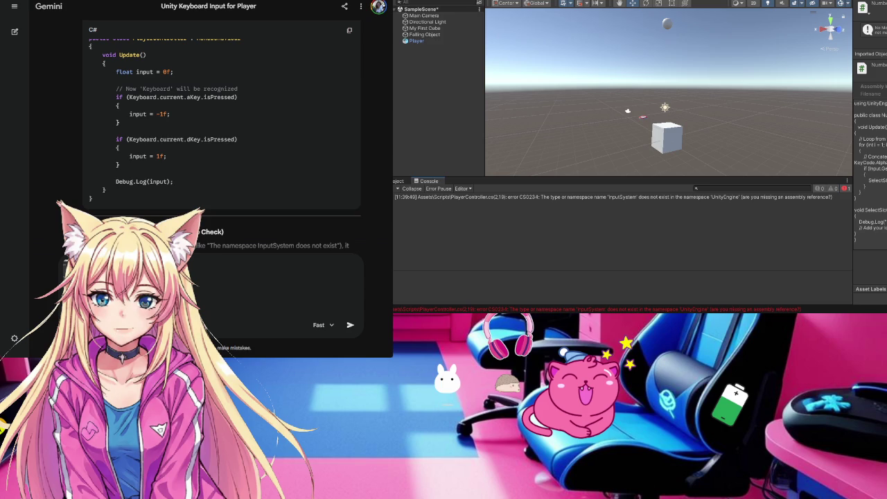
key("Return")
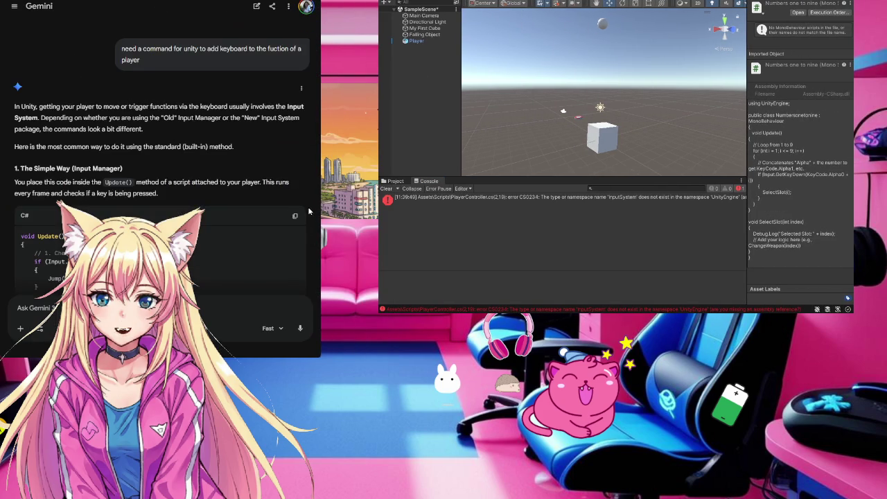
Step: Scroll through Gemini's replies to the 'How to Install the Input System' steps
scroll(251, 173, "down", 10)
scroll(251, 174, "down", 20)
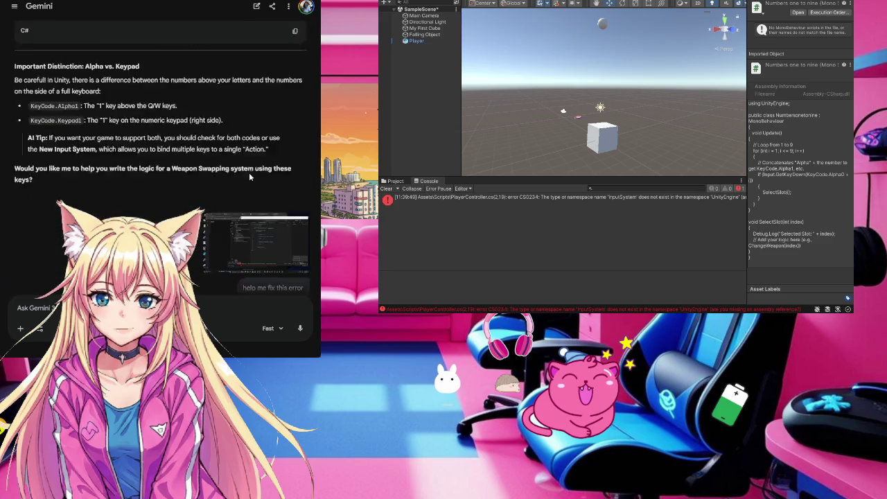
scroll(248, 171, "down", 10)
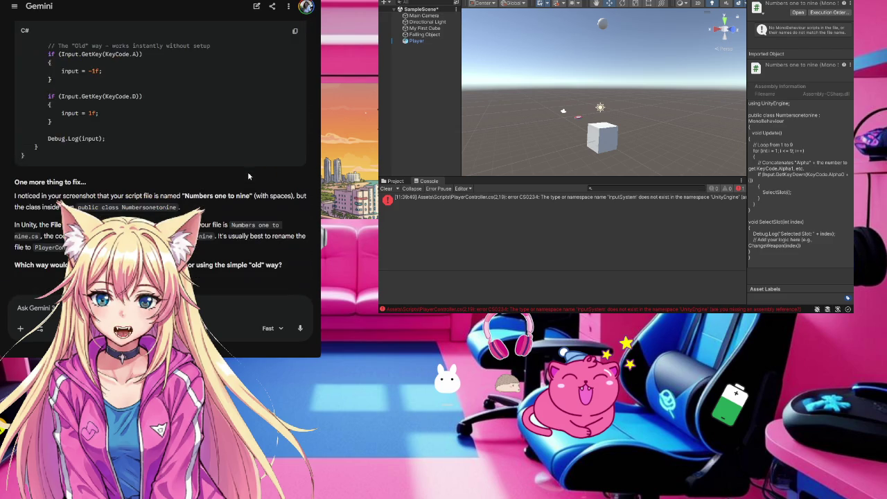
scroll(248, 179, "up", 1)
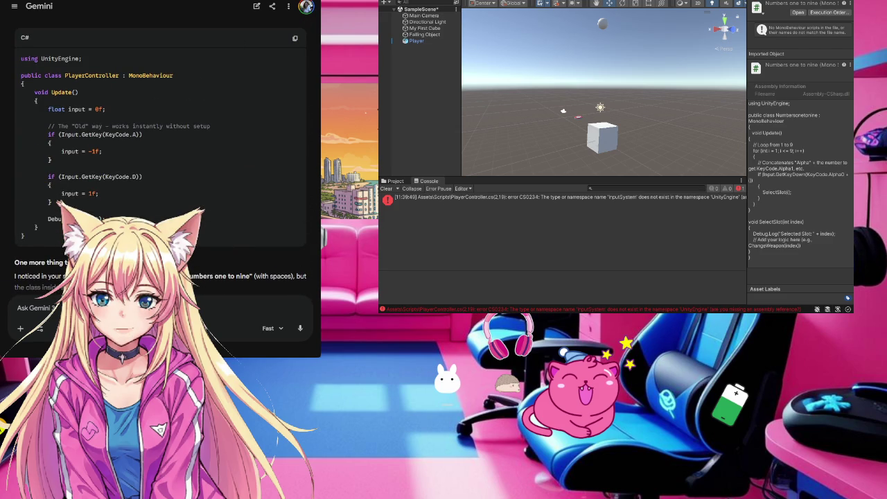
scroll(201, 189, "up", 5)
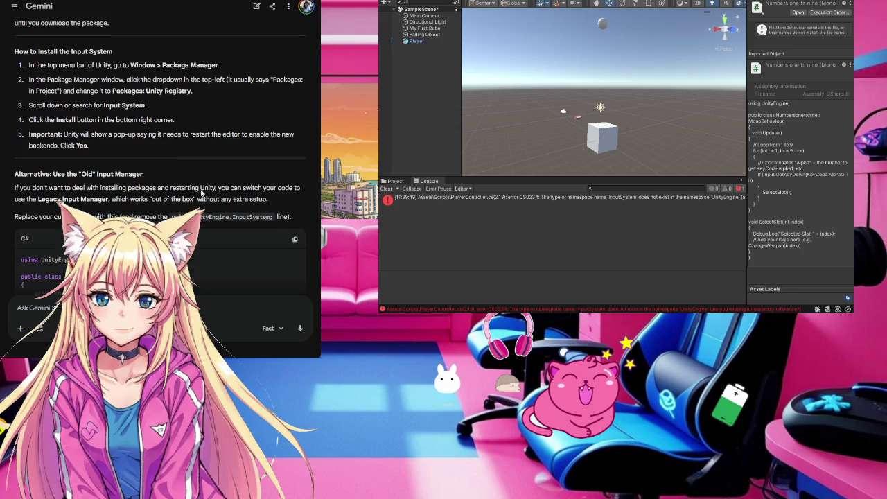
scroll(201, 190, "up", 4)
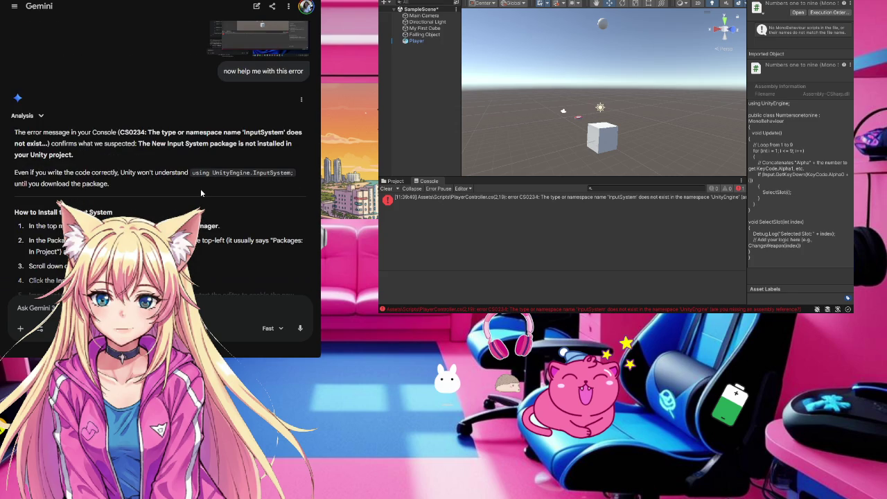
scroll(200, 194, "down", 2)
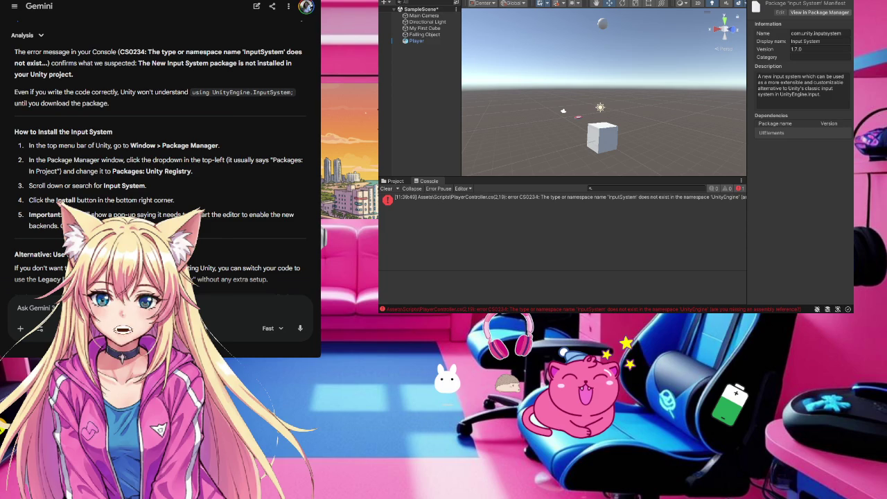
Step: Scroll down Gemini's reply to the Old Input Manager code
scroll(159, 156, "down", 2)
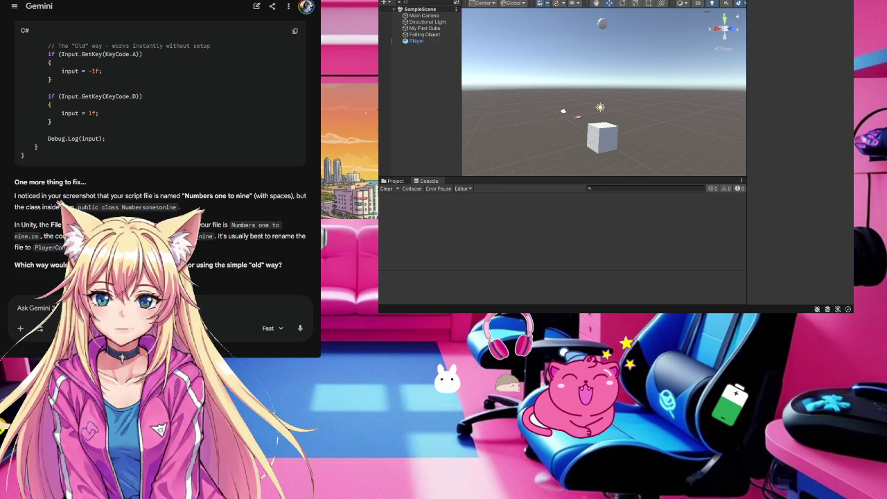
Step: Tell Gemini the new Input System is installed, then review PlayerController and Keyboard Funtions scripts in Unity
type("i installed t")
type("he n")
key("Return")
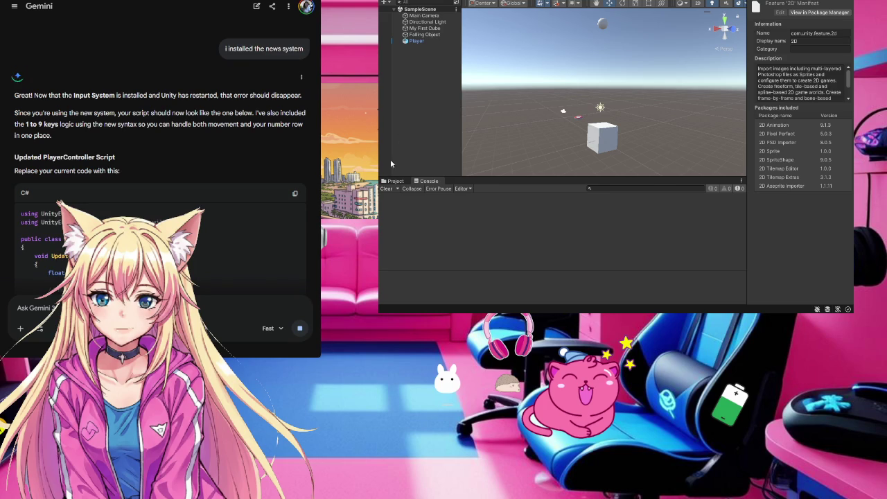
left_click(395, 181)
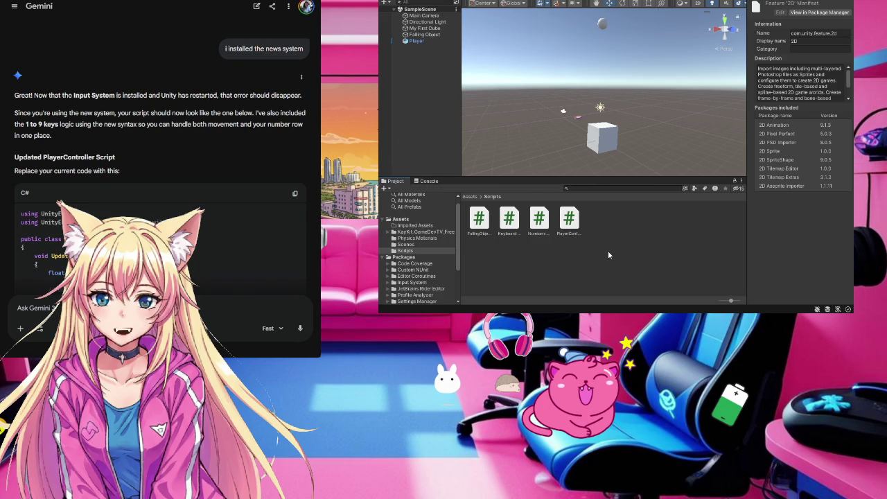
left_click(569, 234)
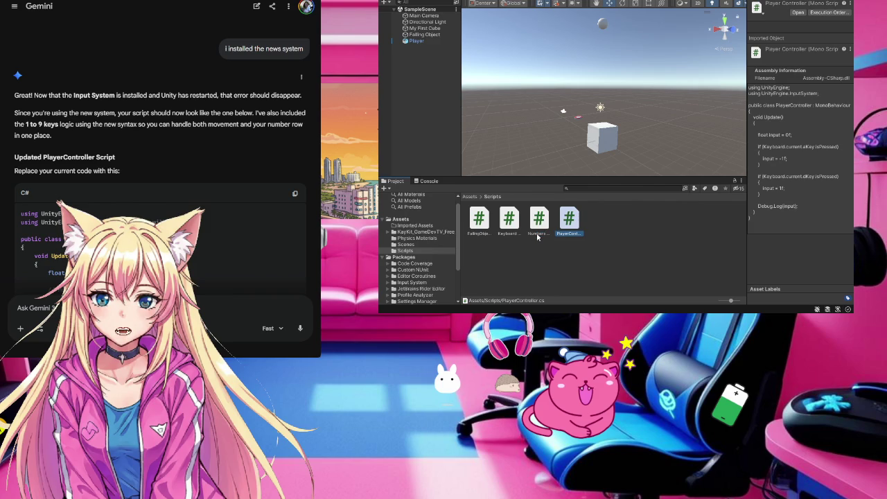
left_click(417, 41)
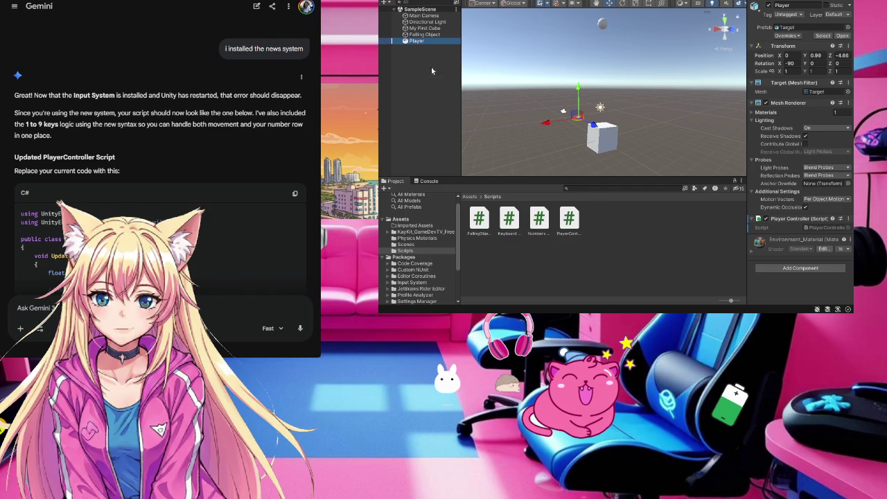
left_click(514, 226)
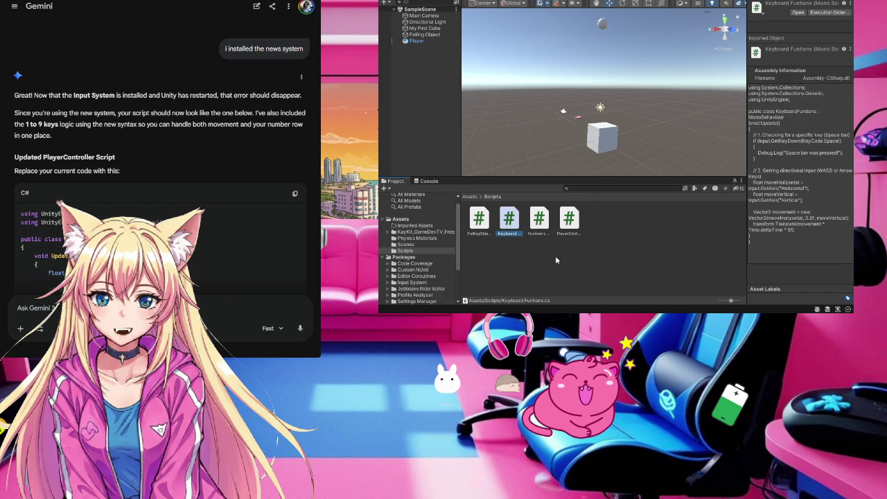
Step: Ask Gemini whether the attached Keyboard Funtions and PlayerController scripts should merge, then delete Keyboard Funtions
left_click_drag(509, 223, 208, 298)
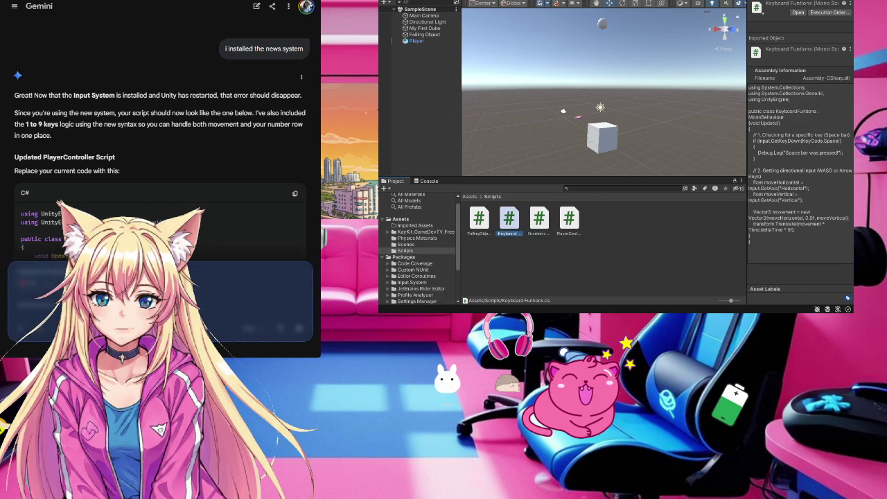
mouse_move(568, 221)
left_mouse_down()
mouse_move(477, 253)
mouse_move(236, 305)
mouse_move(228, 298)
left_mouse_up()
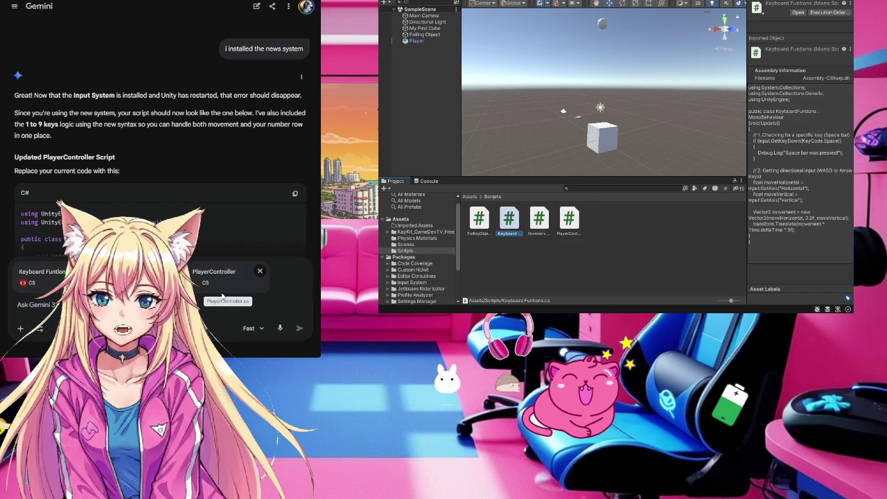
type("should these a")
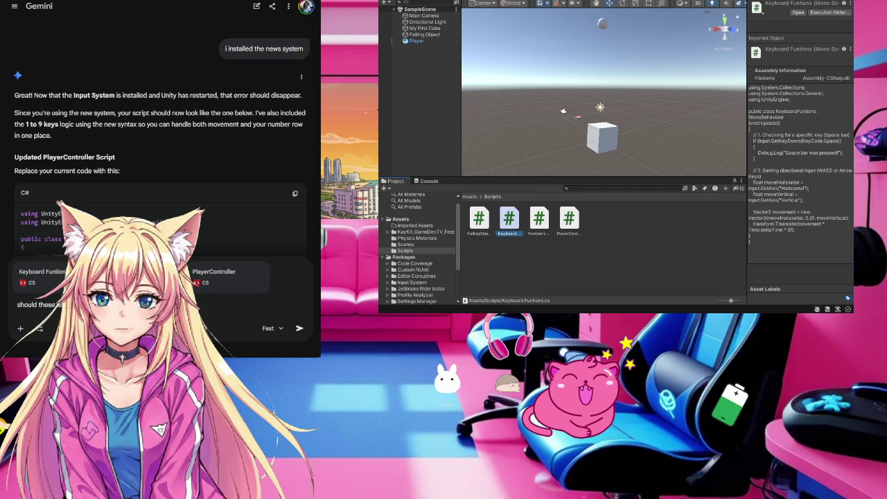
key("Return")
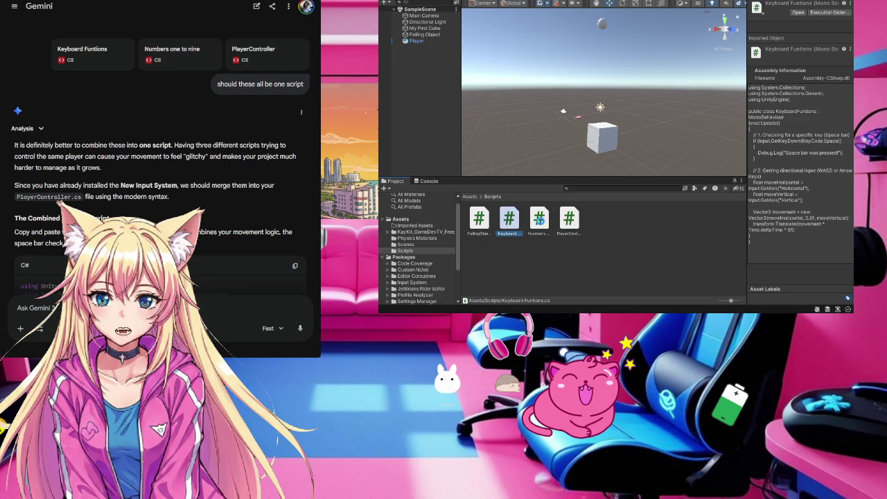
key("Delete")
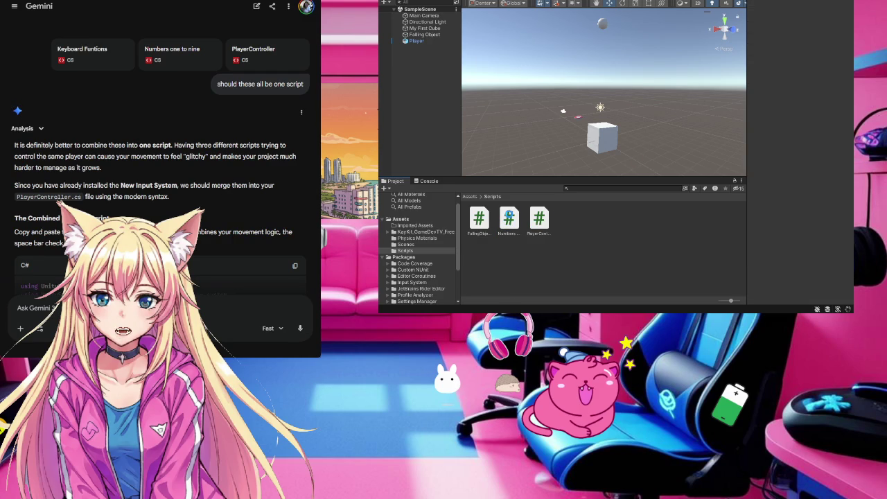
Step: Delete the Numbers one to nine script from Unity's Scripts folder
left_click(509, 219)
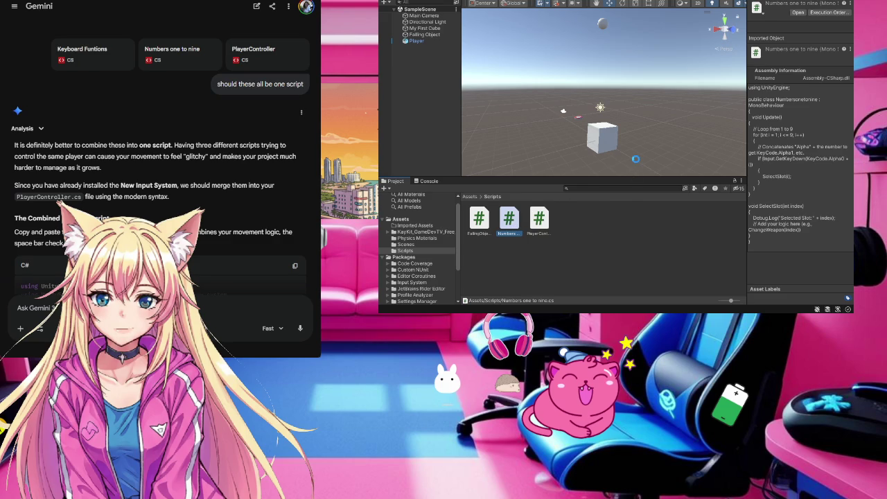
key("Delete")
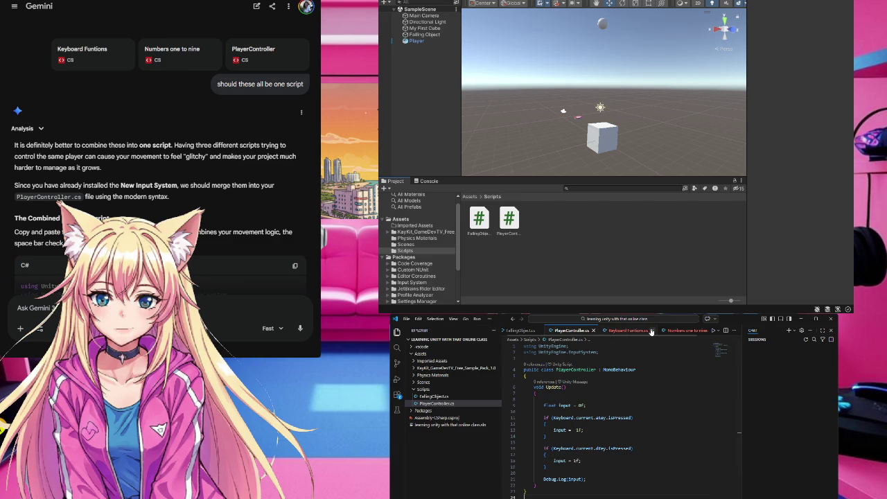
Step: Close the Numbers one to nine file and copy Gemini's Combined Master Script code
left_click(662, 331)
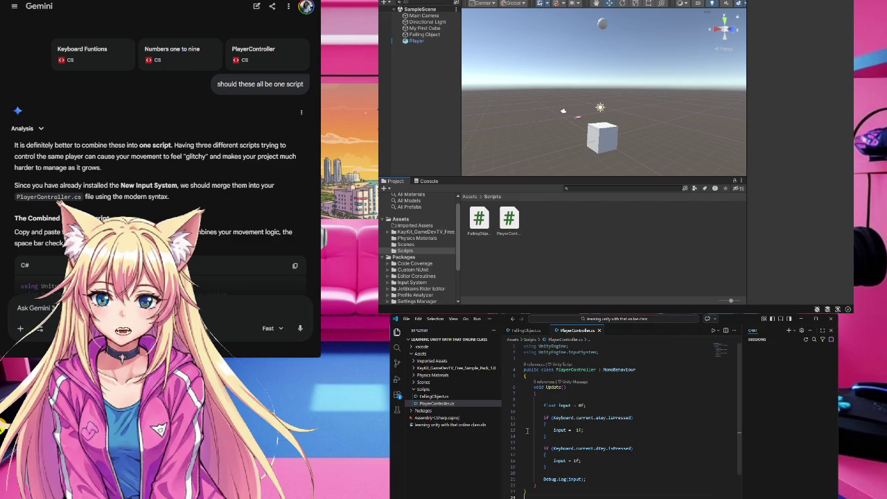
scroll(153, 202, "down", 15)
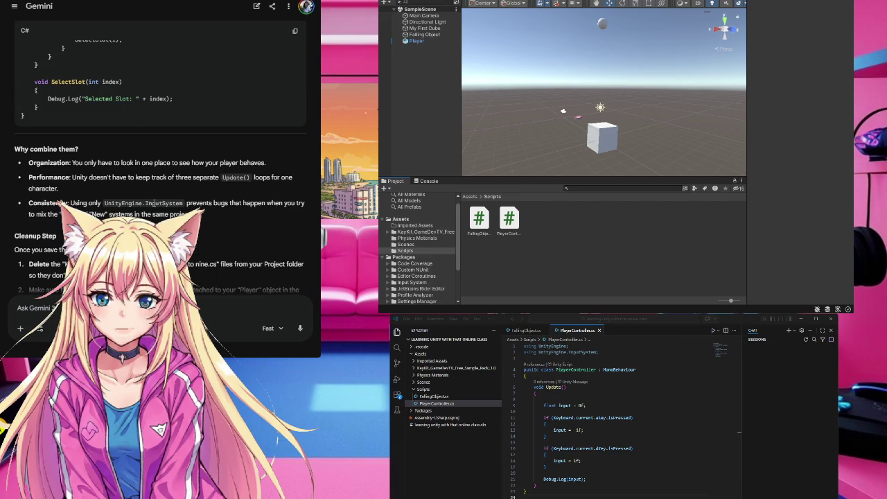
scroll(154, 203, "up", 15)
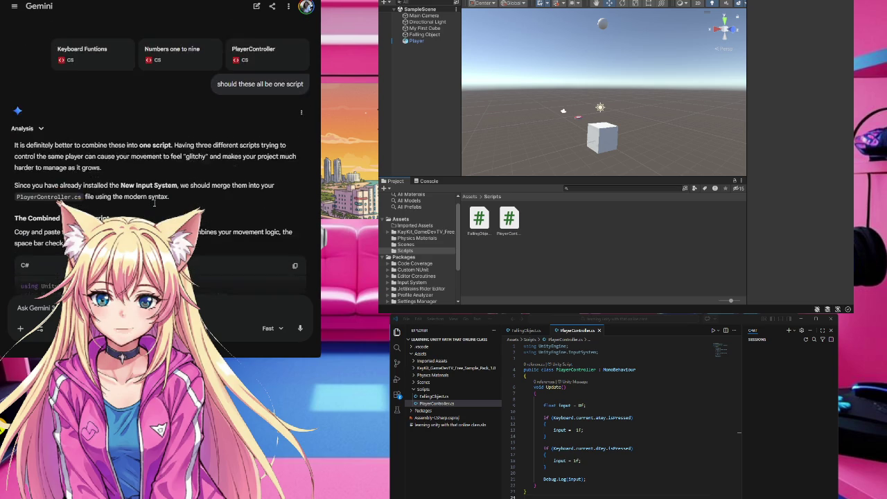
scroll(154, 203, "down", 1)
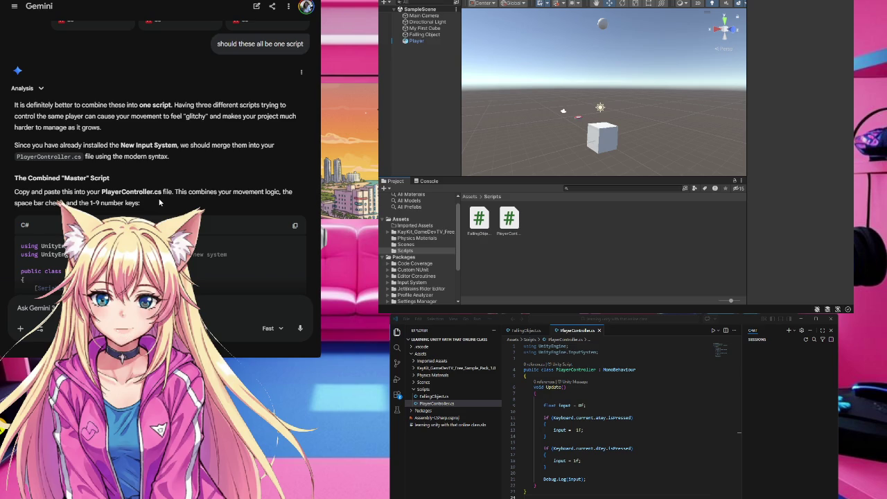
scroll(158, 203, "down", 3)
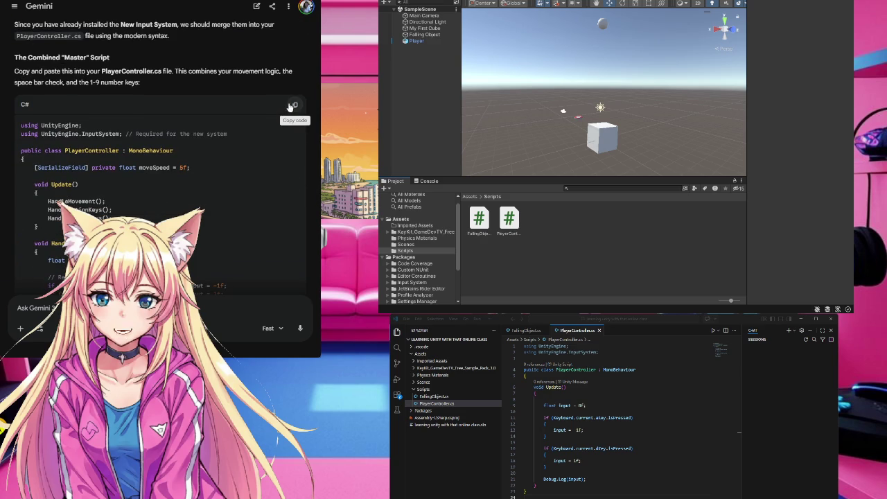
left_click(294, 106)
Step: Look through PlayerController.cs in VS Code to find its existing Update code
scroll(257, 171, "down", 10)
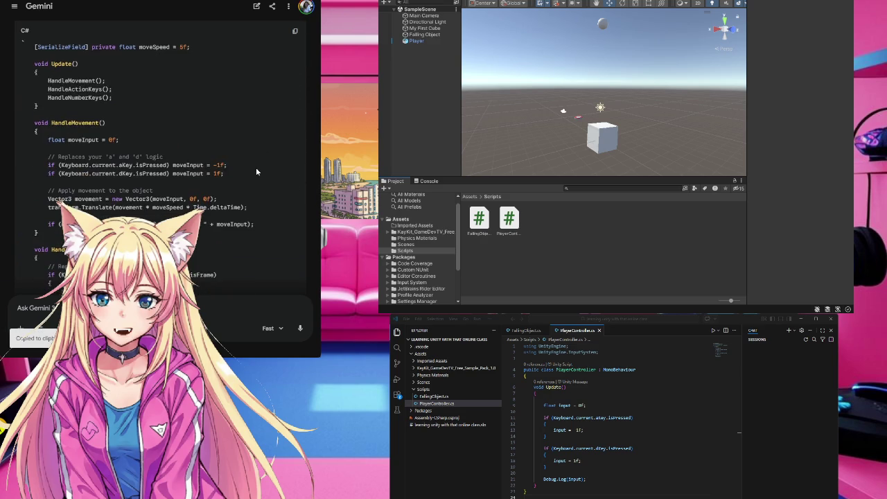
scroll(256, 168, "up", 15)
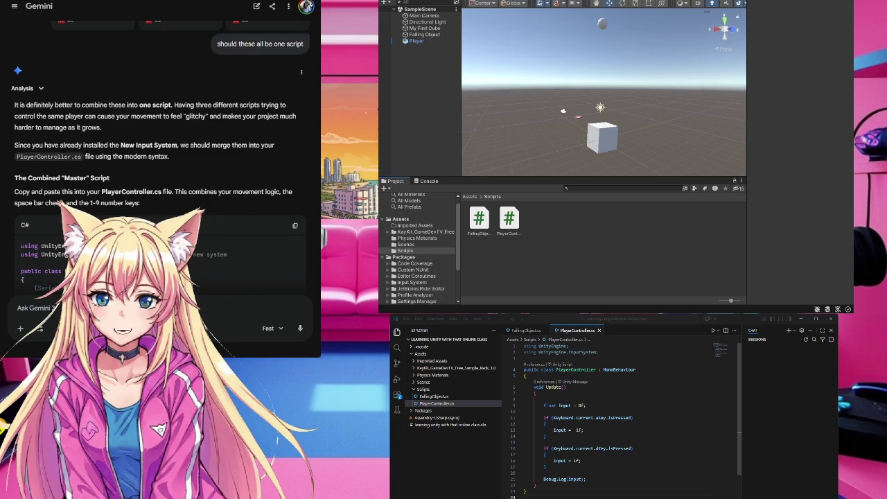
left_click(593, 405)
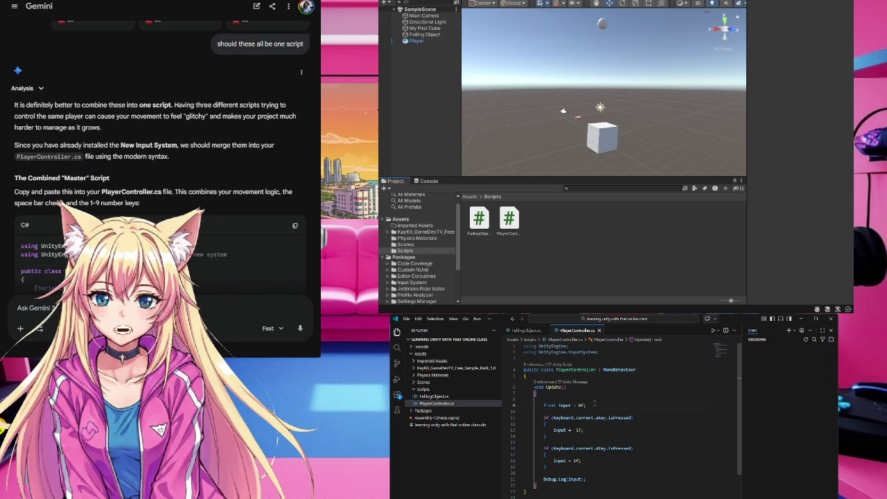
scroll(159, 174, "down", 5)
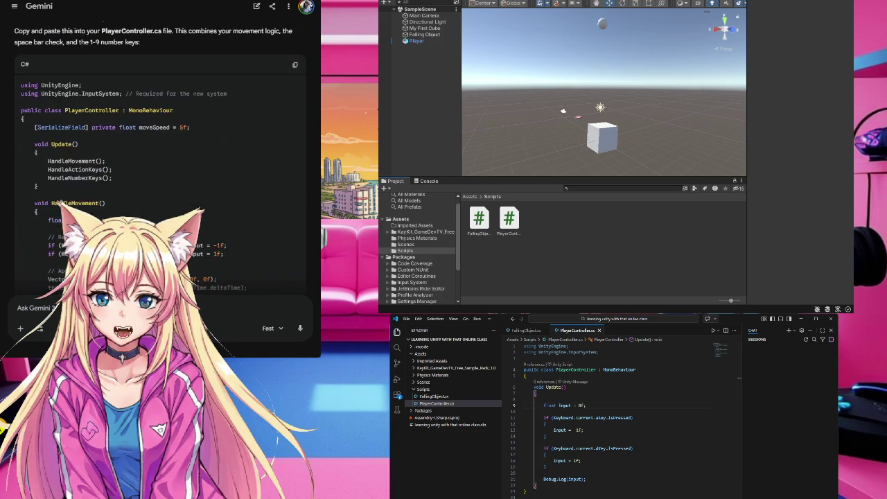
scroll(59, 204, "down", 5)
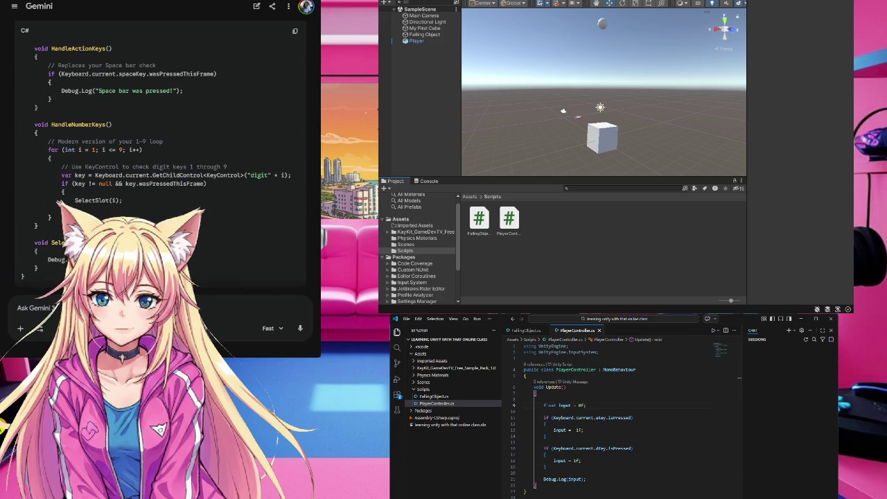
scroll(60, 203, "down", 3)
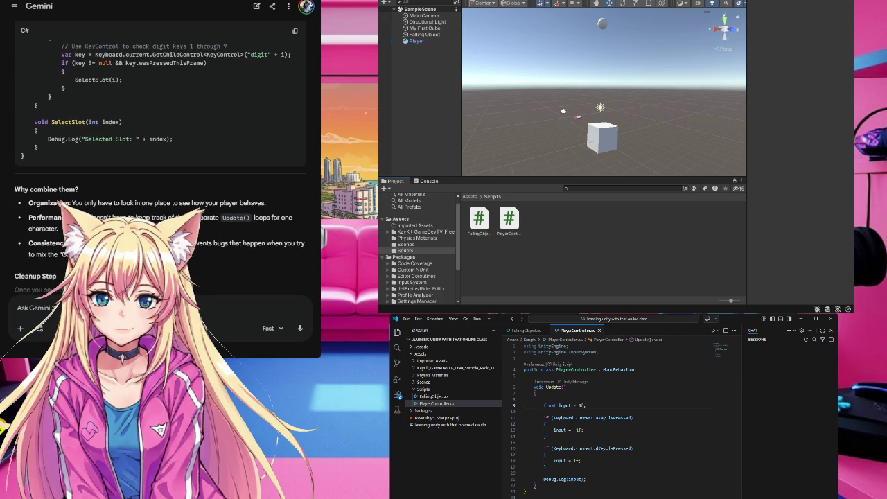
scroll(61, 206, "up", 4)
scroll(60, 205, "up", 3)
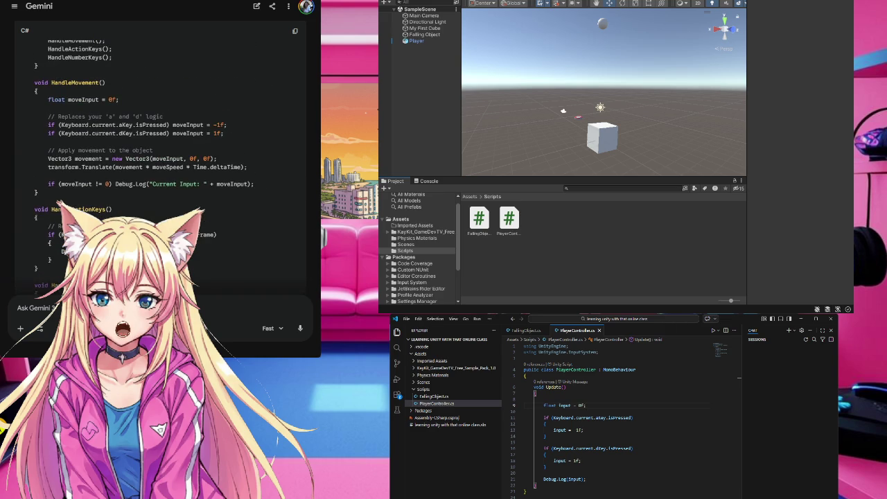
scroll(60, 205, "up", 5)
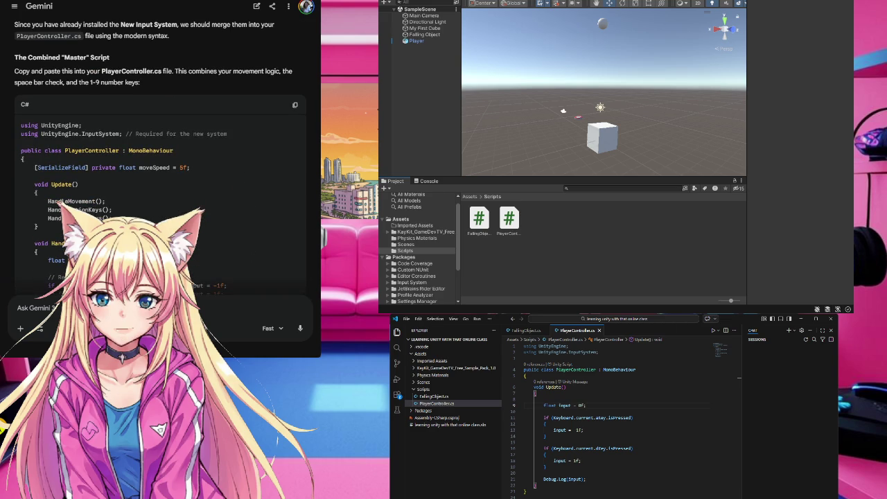
scroll(59, 204, "down", 3)
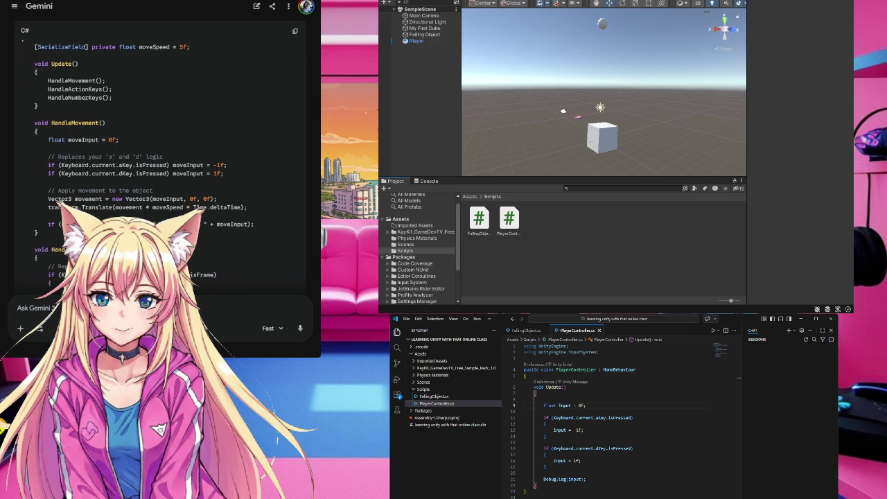
scroll(60, 203, "down", 2)
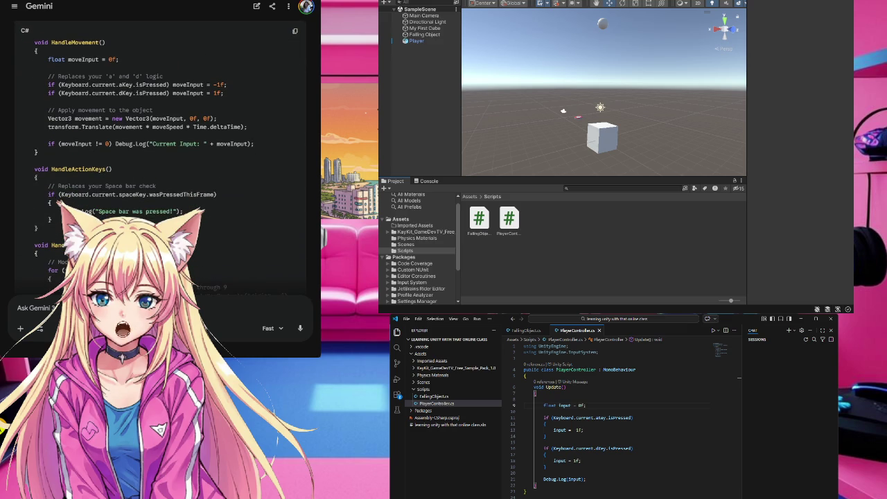
scroll(60, 203, "down", 3)
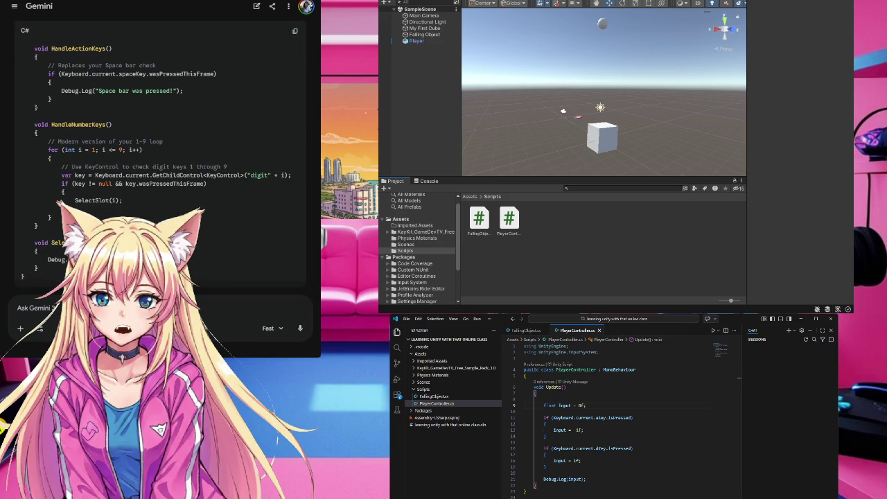
scroll(60, 203, "down", 3)
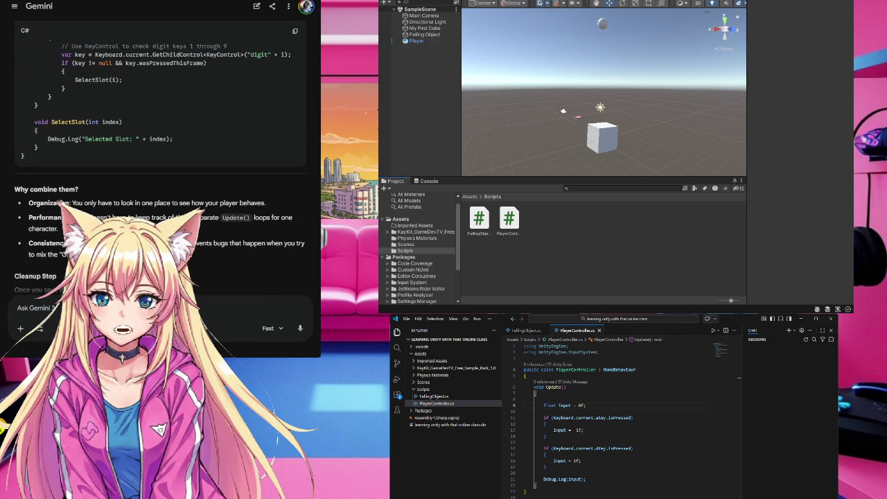
scroll(59, 202, "up", 2)
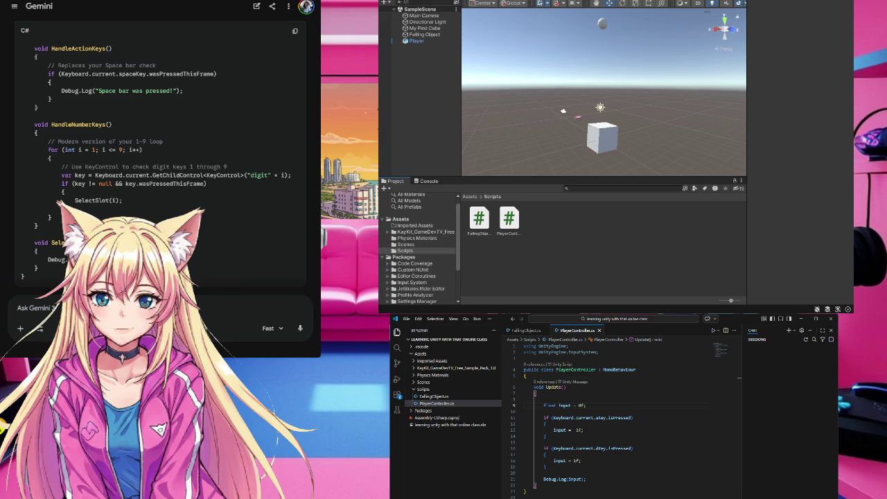
scroll(59, 202, "up", 1)
scroll(60, 203, "up", 1)
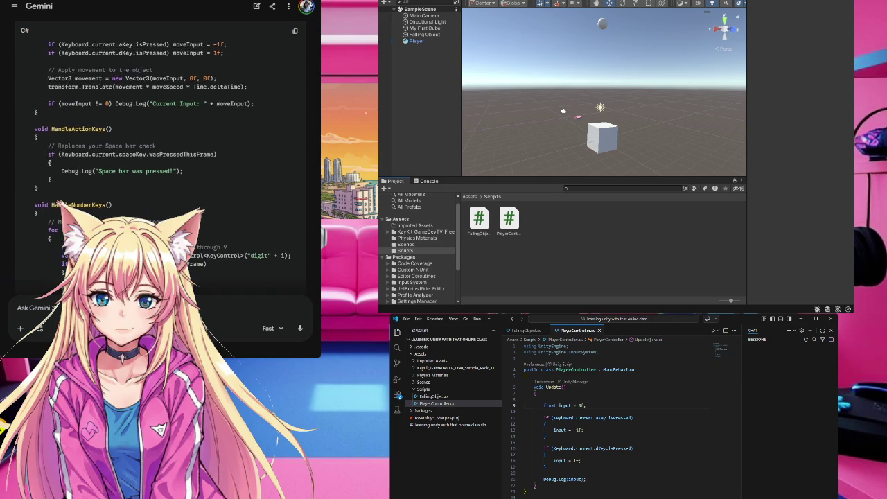
scroll(59, 202, "up", 2)
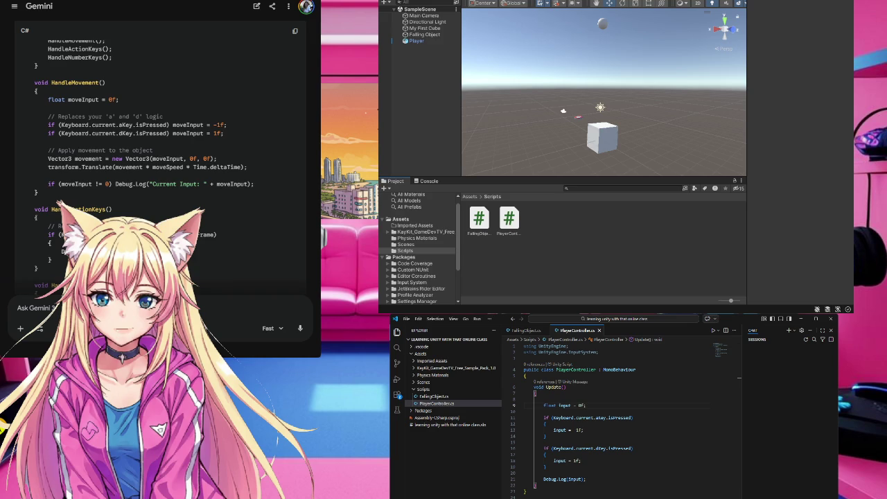
scroll(160, 166, "up", 1)
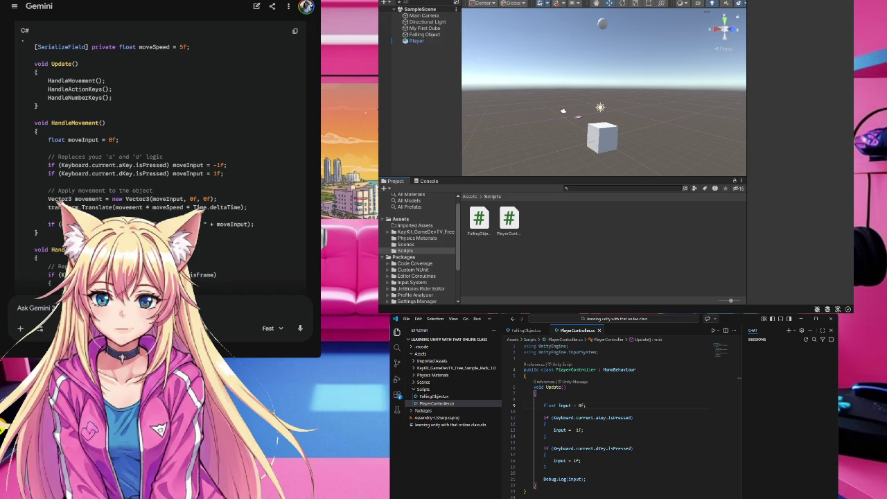
scroll(60, 203, "up", 2)
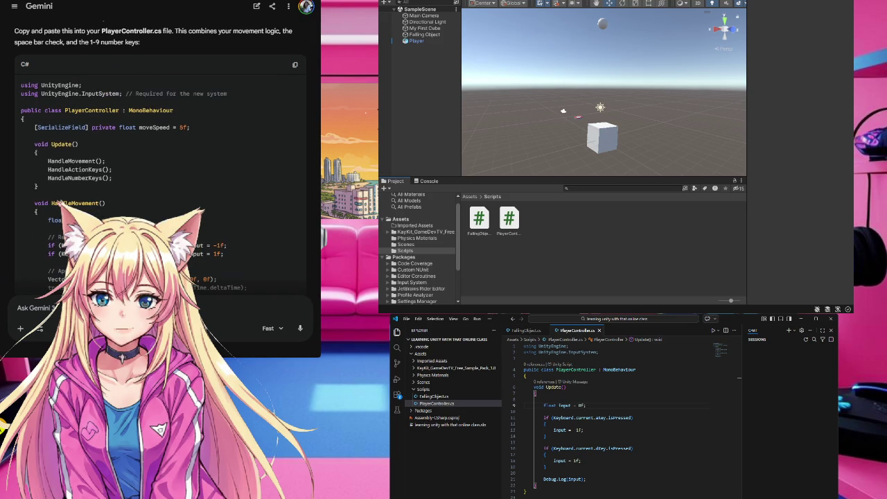
scroll(60, 203, "down", 4)
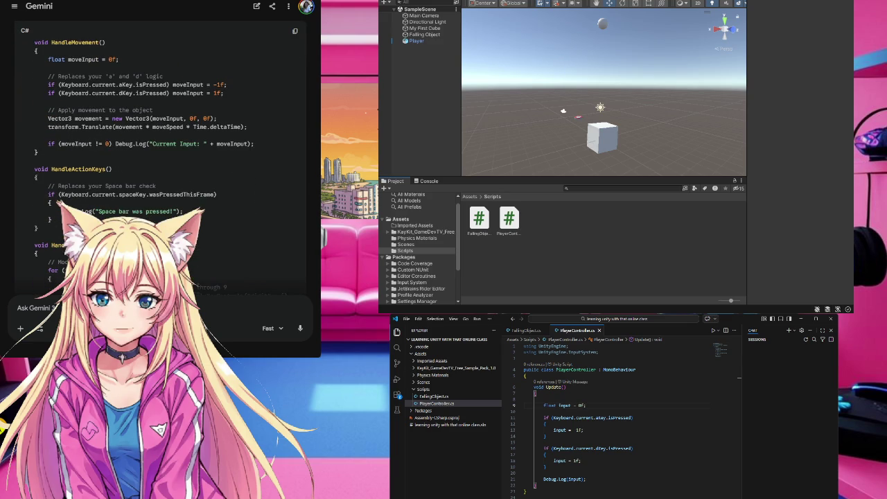
scroll(60, 203, "down", 5)
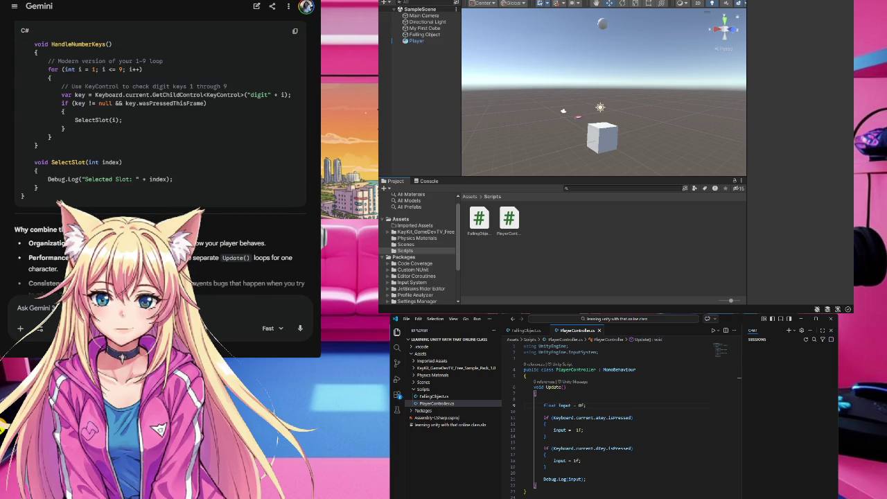
scroll(60, 203, "down", 3)
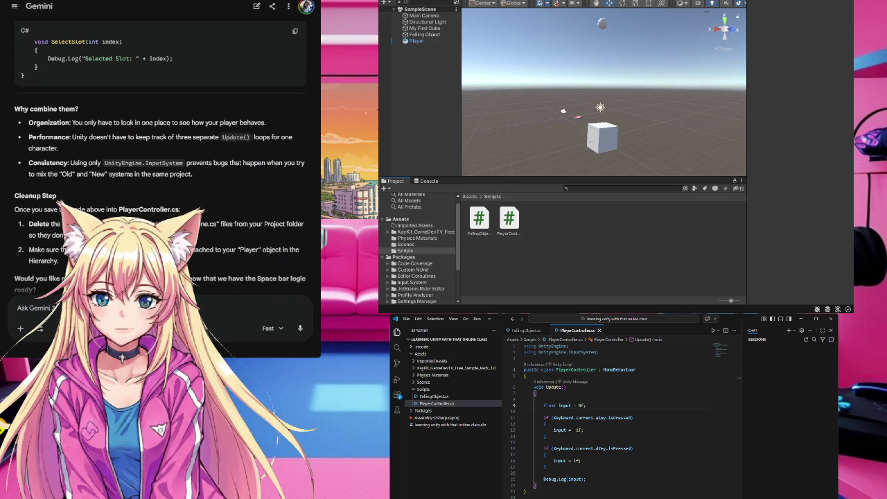
scroll(60, 203, "down", 1)
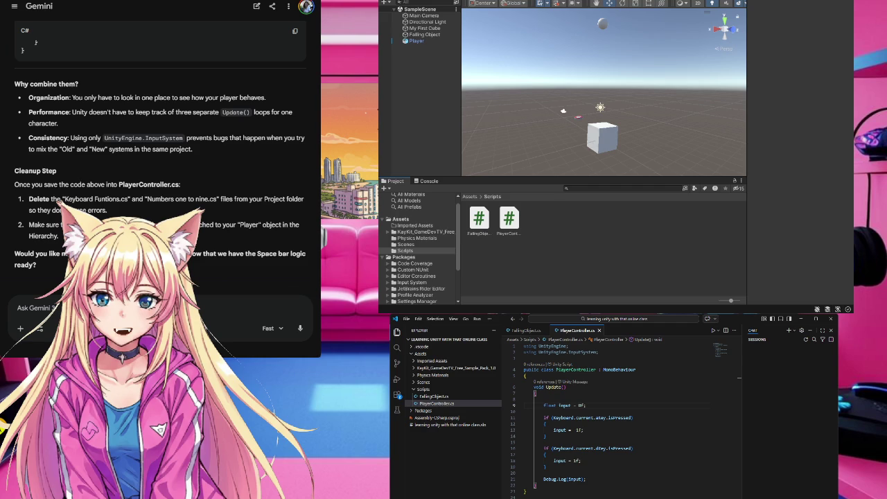
Step: Copy the complete void Update() method, lines 6–22, from PlayerController.cs
mouse_move(526, 405)
left_mouse_down()
mouse_move(549, 444)
mouse_move(556, 485)
left_mouse_up()
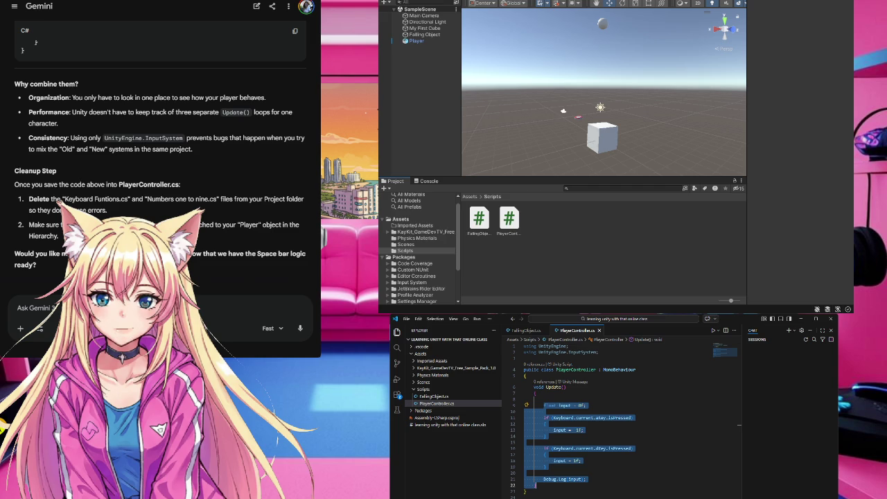
left_click(531, 388)
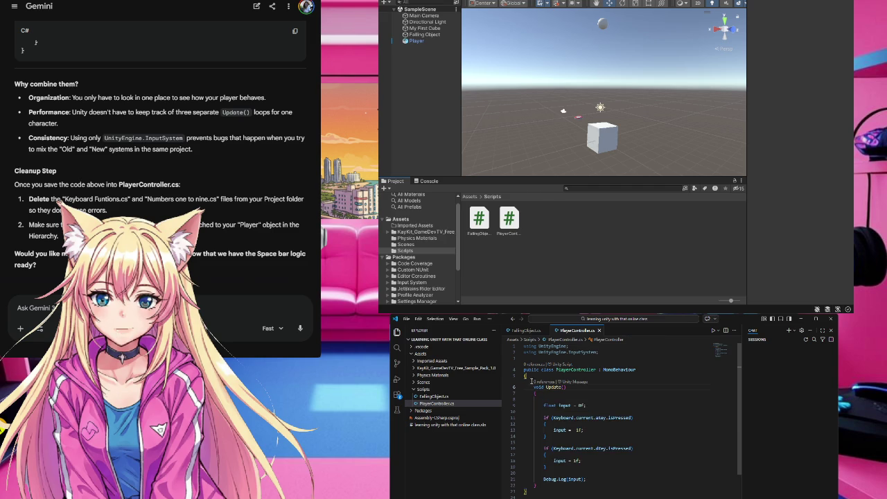
mouse_move(532, 386)
left_mouse_down()
mouse_move(570, 428)
mouse_move(527, 491)
left_mouse_up()
right_click(532, 449)
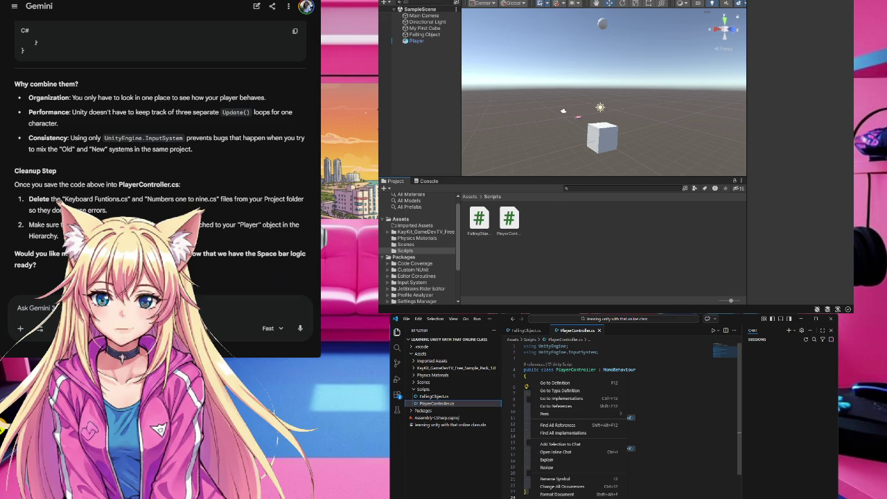
key("Escape")
left_click(28, 308)
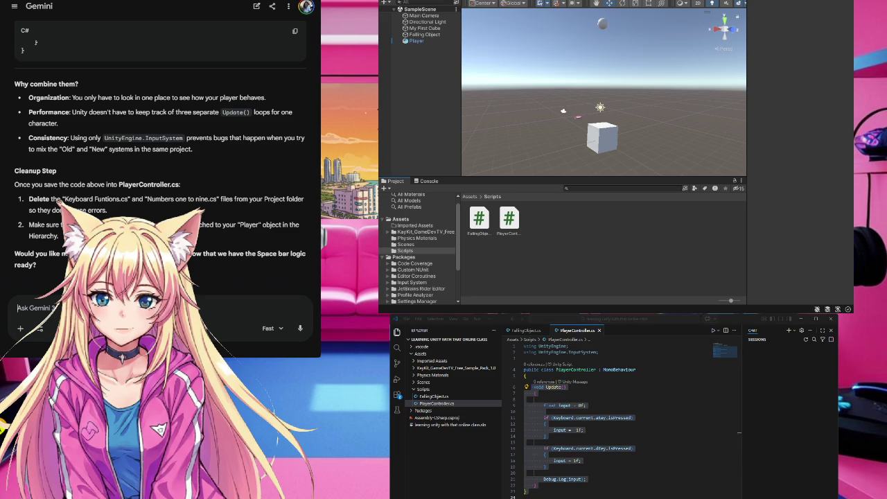
Step: Send Gemini a request to follow this Update code without the errors, with the copied method pasted in
type("I ned it to ")
type("includ")
left_click(30, 308)
type("e")
double_click(56, 307)
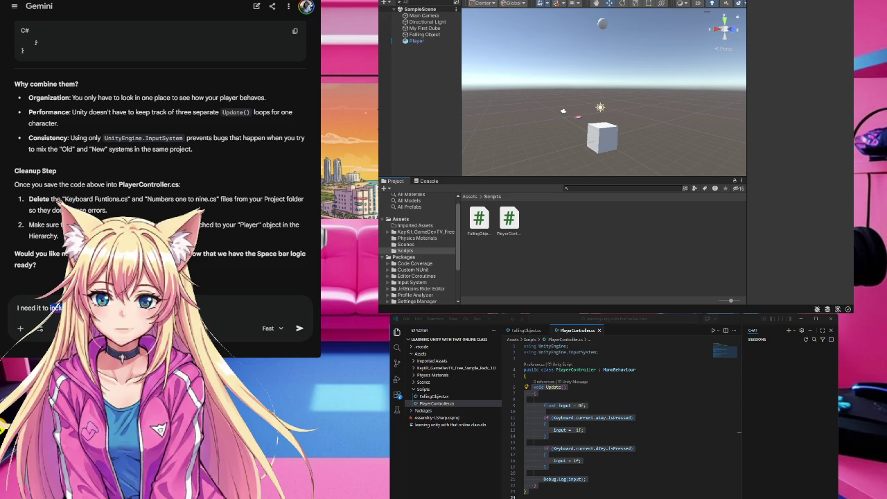
left_click(119, 139)
type("I need to folo")
key("BackSpace")
type("low a")
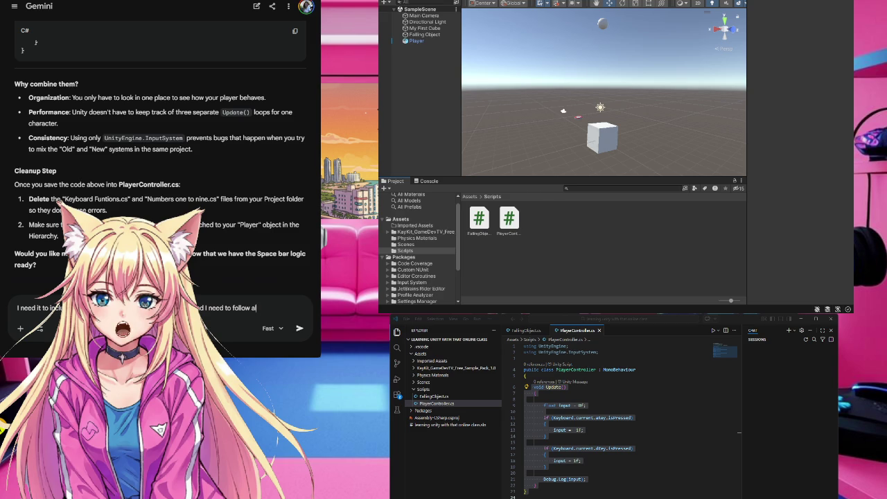
type("long")
type(" but also did")
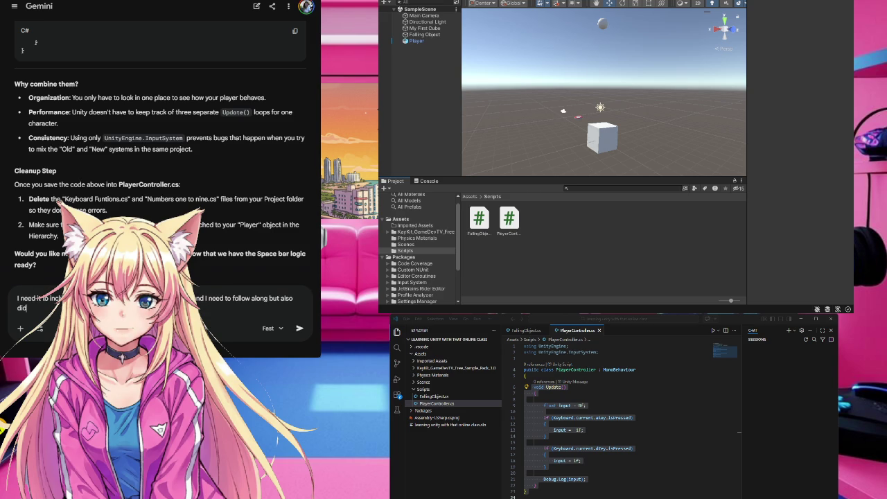
type("n't need the")
type("s")
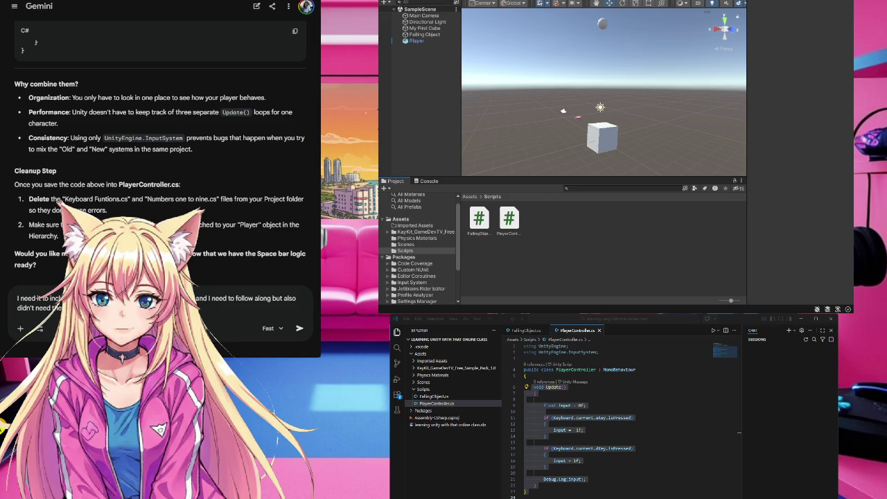
key("ctrl+v")
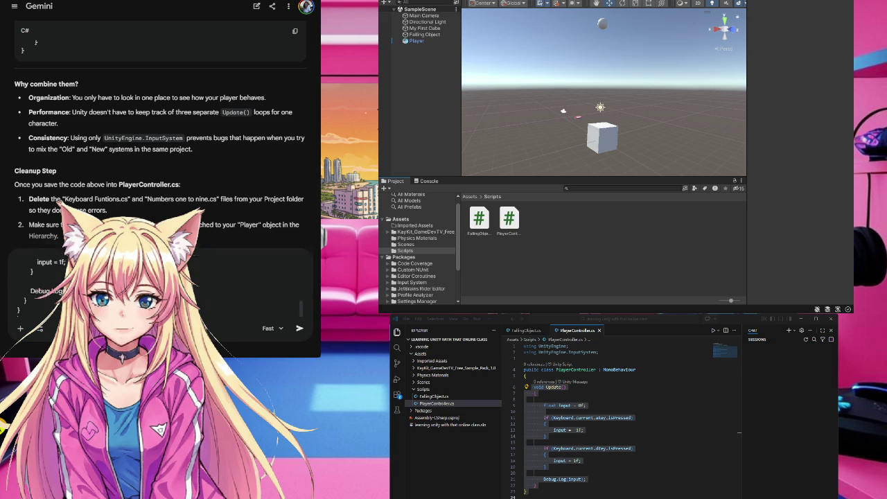
key("Return")
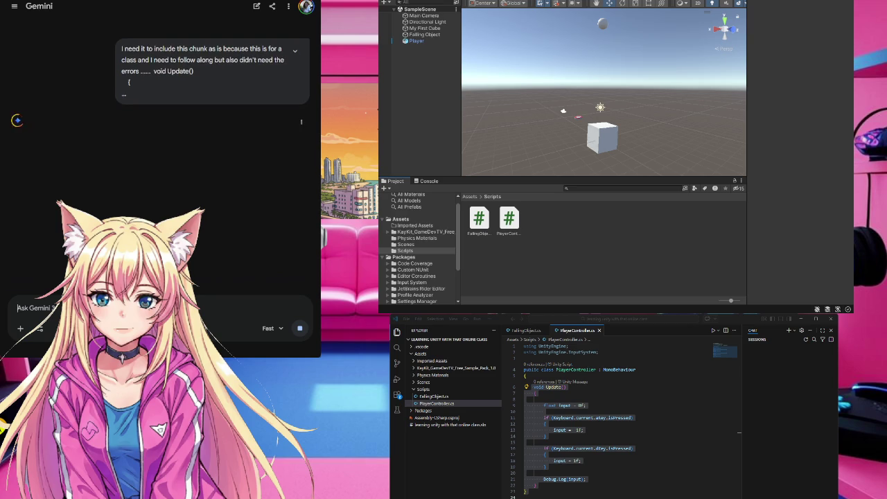